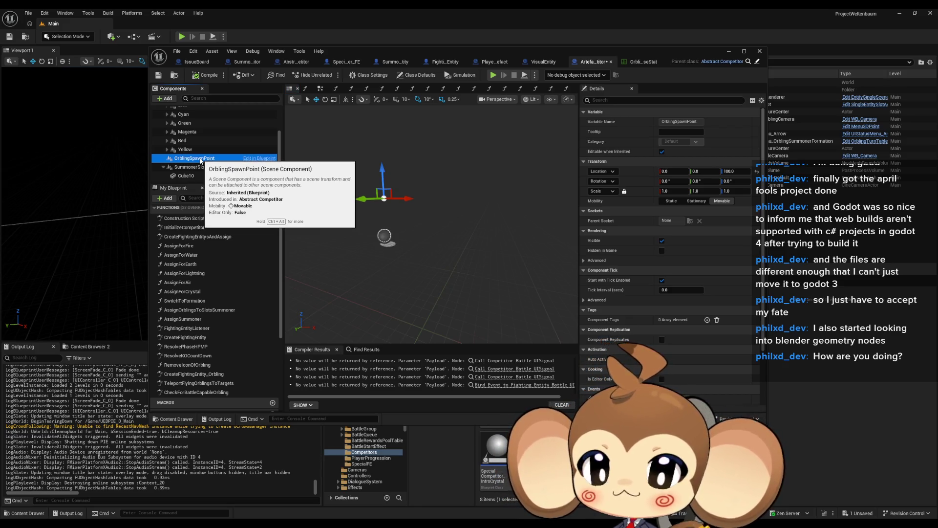
Check the SummonerSlot components, save the ArtefactCompetitor Blueprint, and minimize its editor.
key(Down)
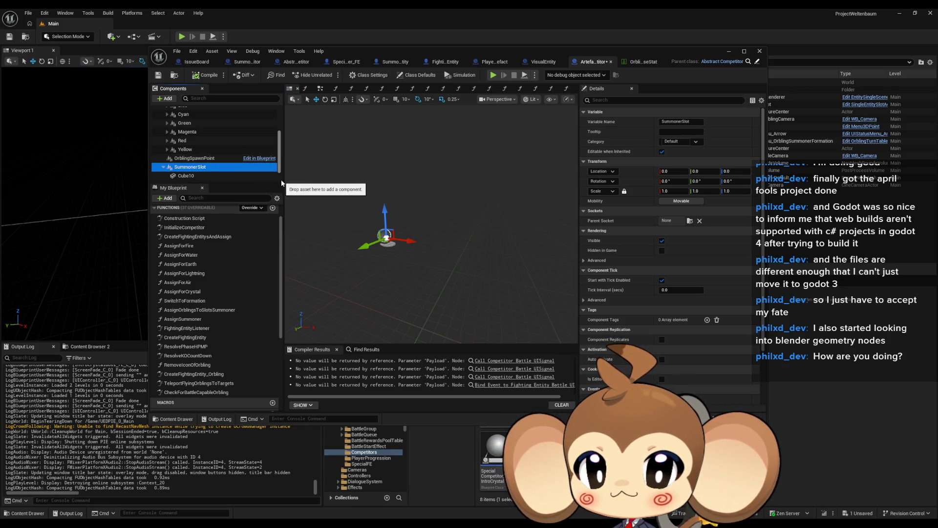
key(Down)
key(Down)
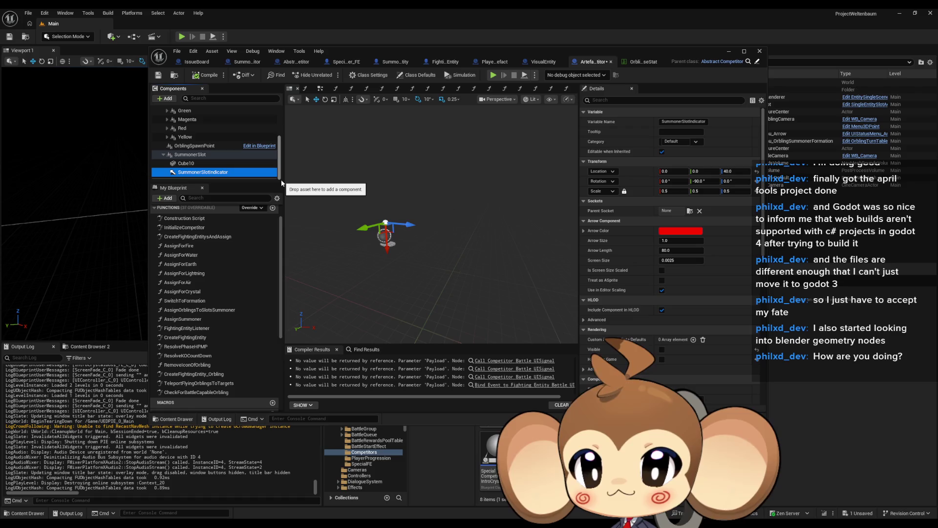
key(Escape)
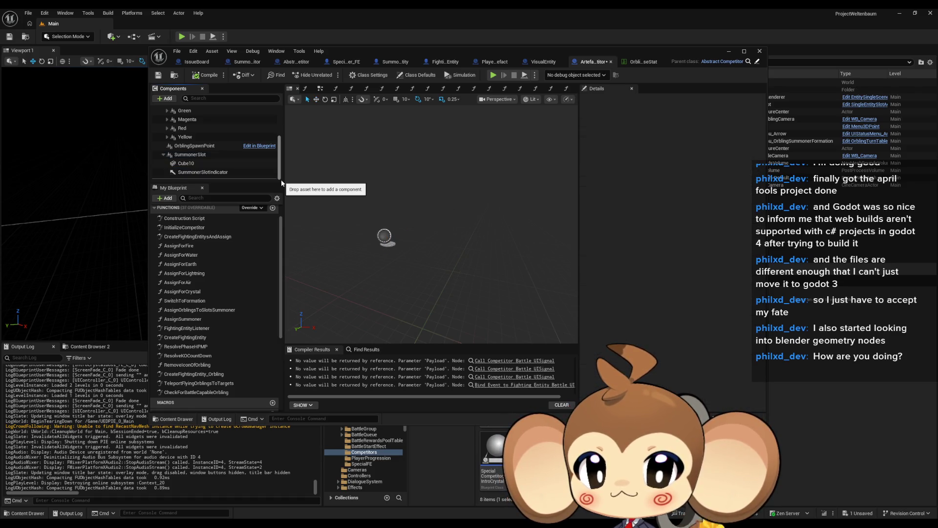
click(159, 76)
click(727, 52)
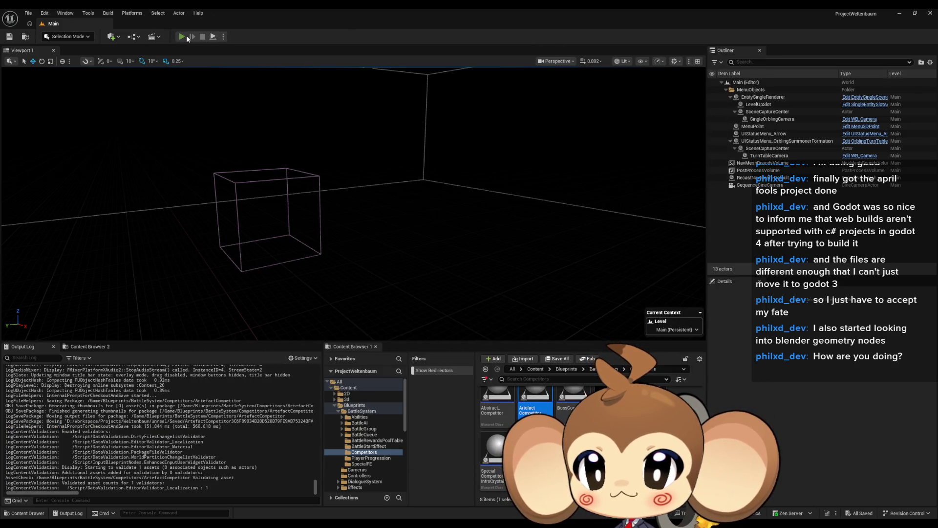
Launch a Play In Editor session of the Main level.
click(186, 35)
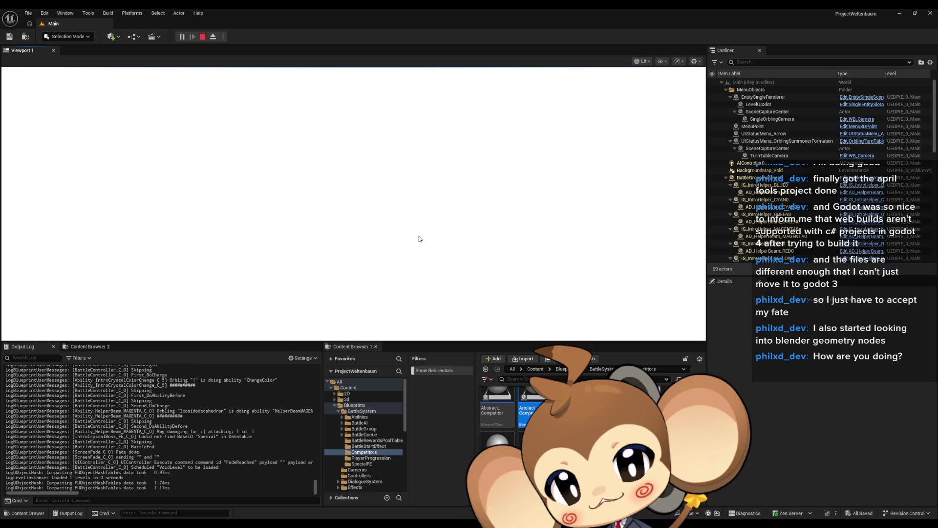
Watch the battle in immersive fullscreen, then restore the editor layout while it keeps running.
key(F11)
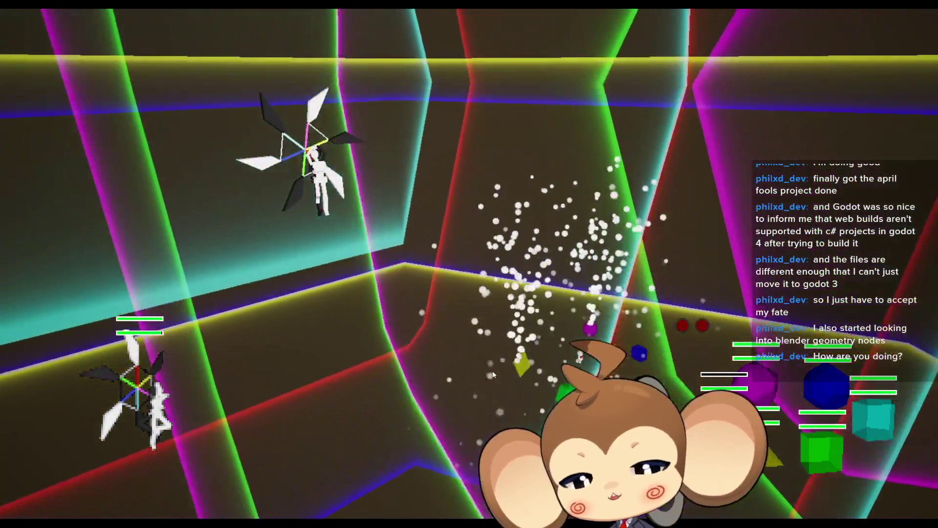
key(F11)
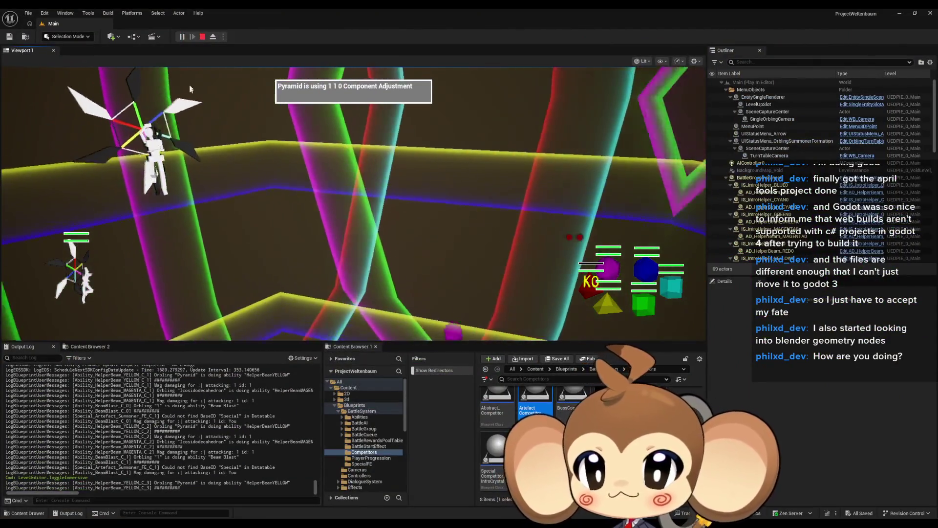
End the play session and go up to the top Content folder in the Content Browser.
click(203, 37)
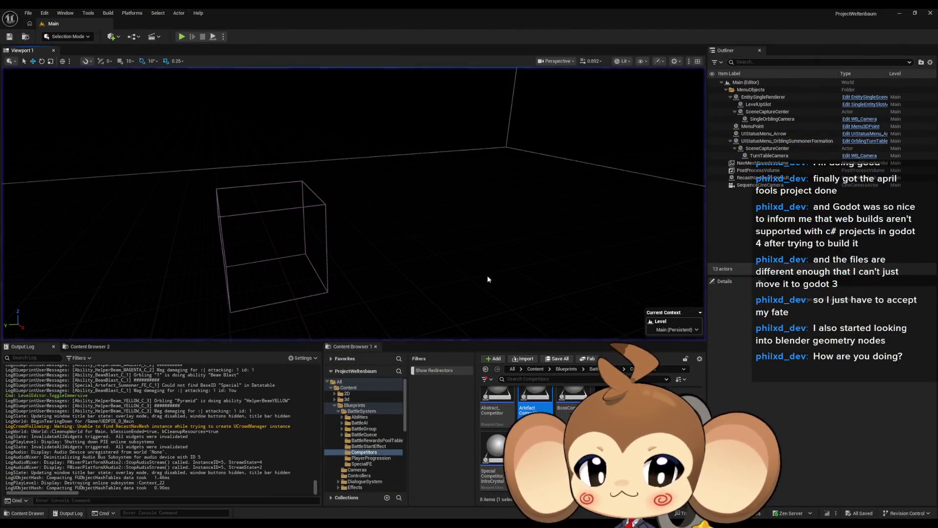
click(531, 370)
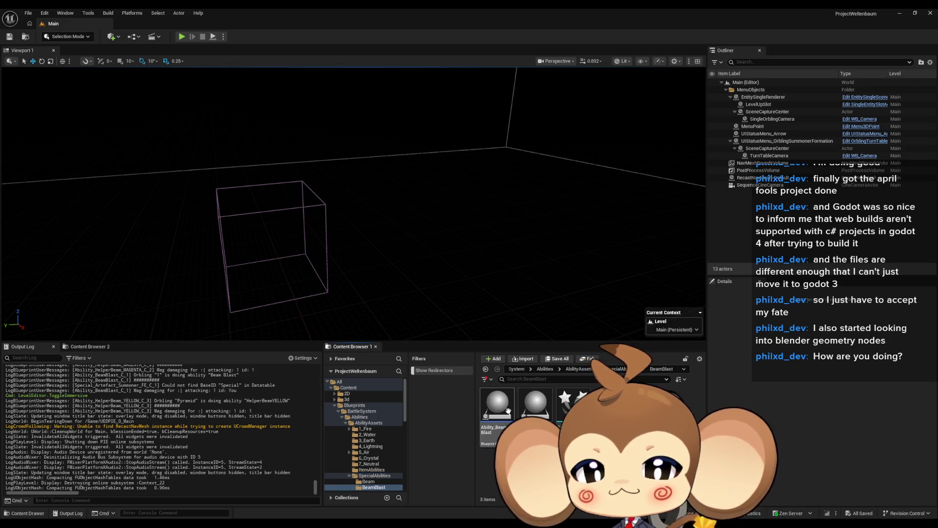
Open Ability_BeamBlast and bring its EventGraph's BeamFadeOut timeline into view.
double_click(498, 405)
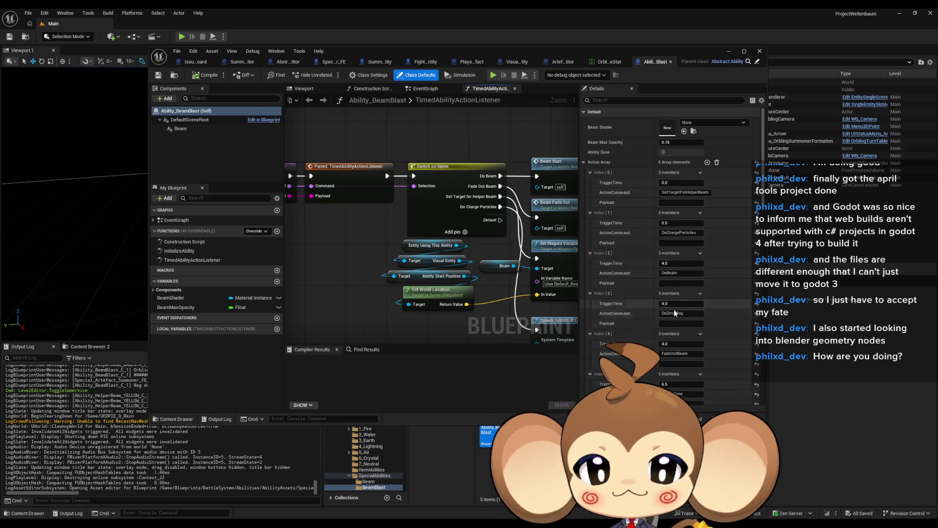
scroll(692, 302, down, 1)
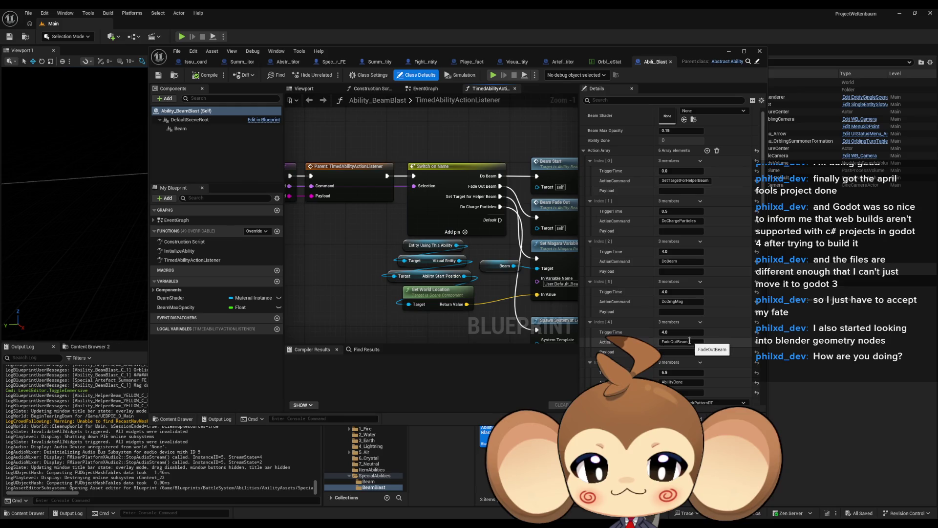
drag(470, 276, 393, 224)
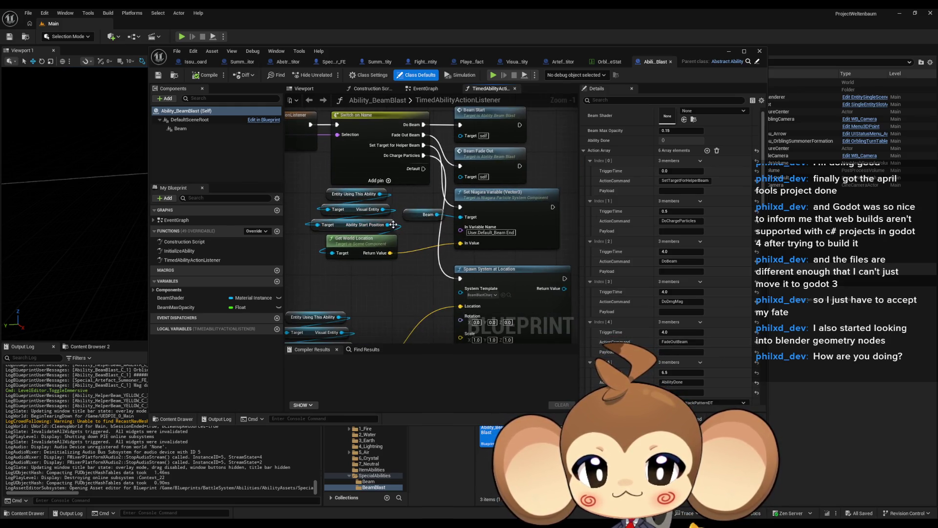
double_click(176, 220)
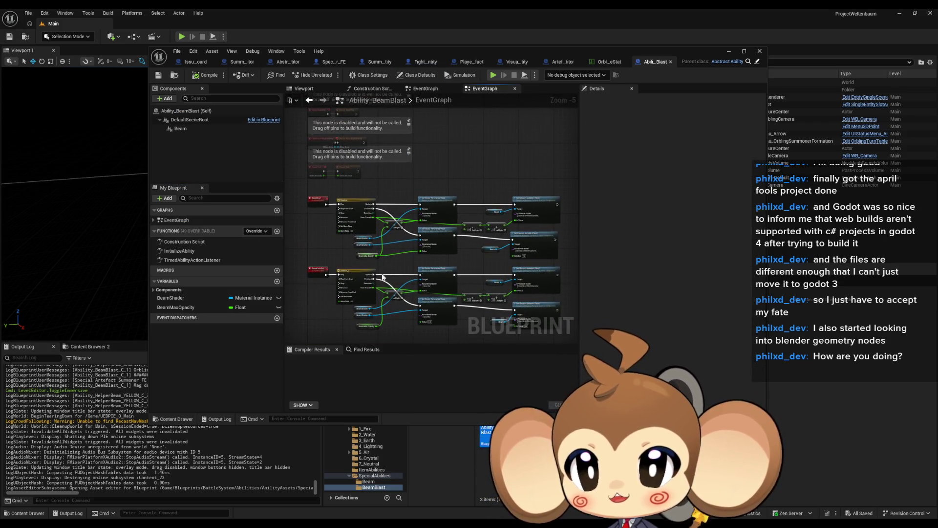
scroll(408, 283, up, 4)
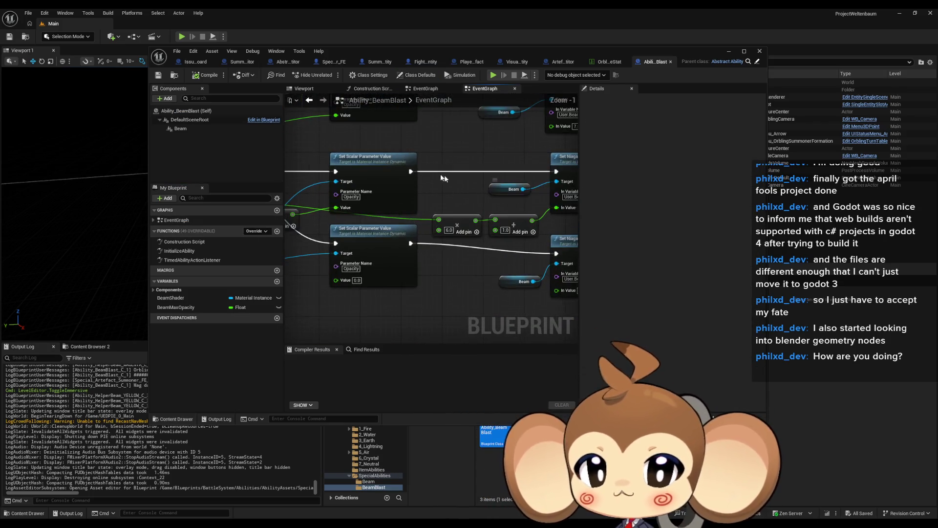
mouse_move(453, 204)
mouse_down()
mouse_move(547, 213)
mouse_move(523, 245)
mouse_up()
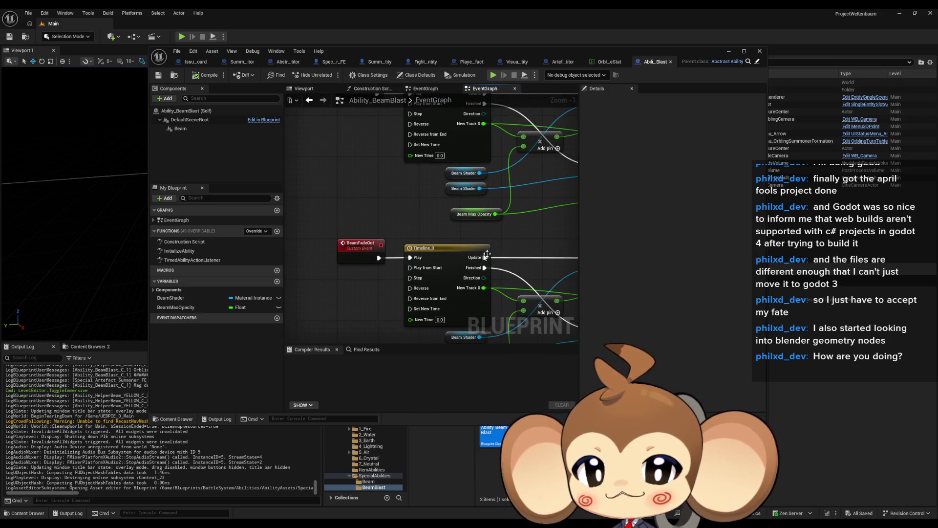
Add Print String nodes off the timeline's Update output, then start a test play session.
drag(359, 304, 359, 303)
text(print)
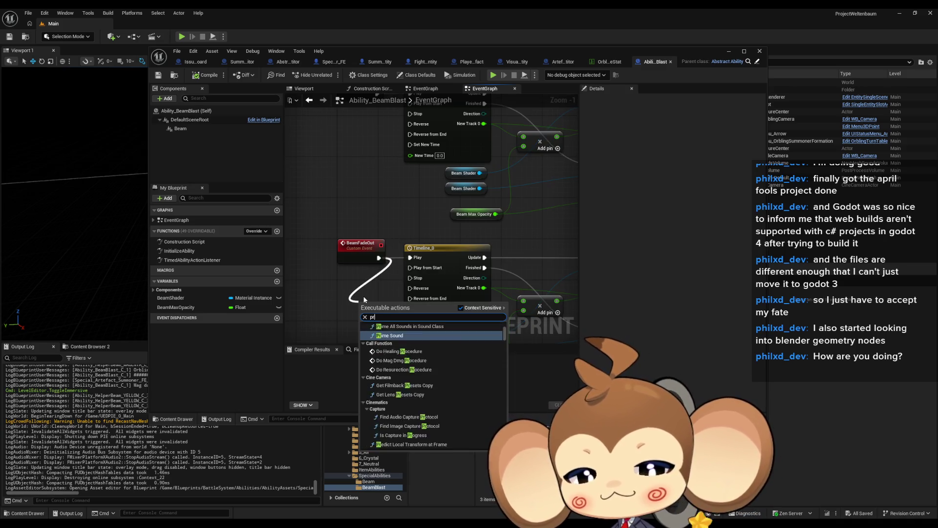
key(Return)
drag(499, 251, 437, 244)
key(ctrl+v)
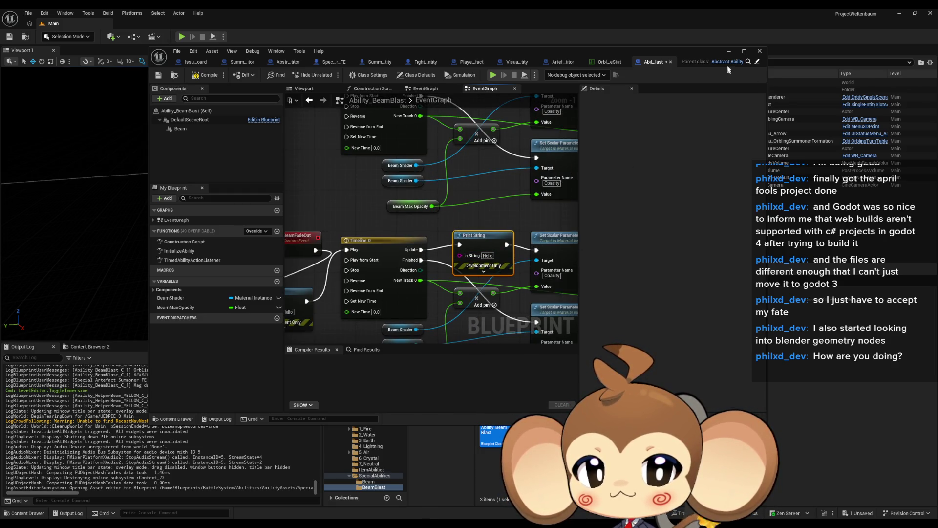
click(728, 51)
click(182, 36)
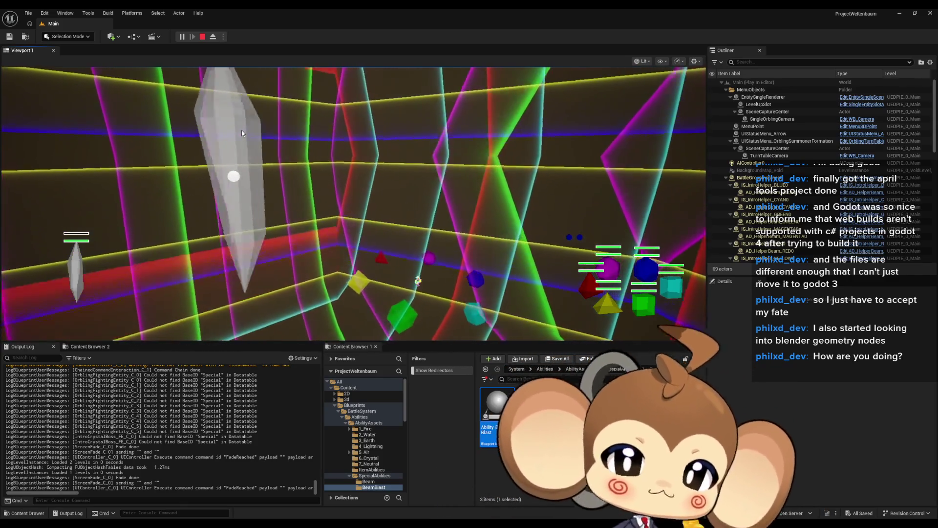
Give the running battle's game view input focus.
click(388, 225)
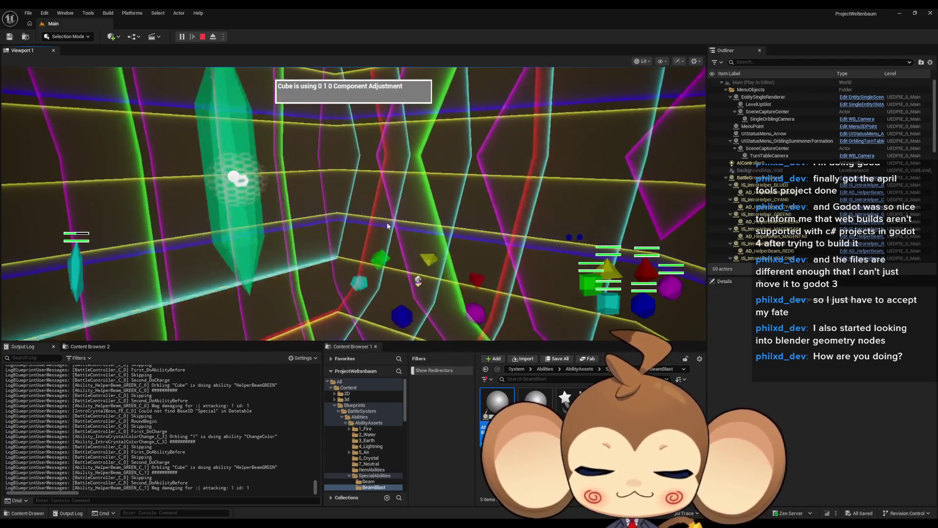
Run the battle fullscreen until Beam Blast logs 'Ability_BeamBlast_C_1 Hello', then exit fullscreen.
key(F11)
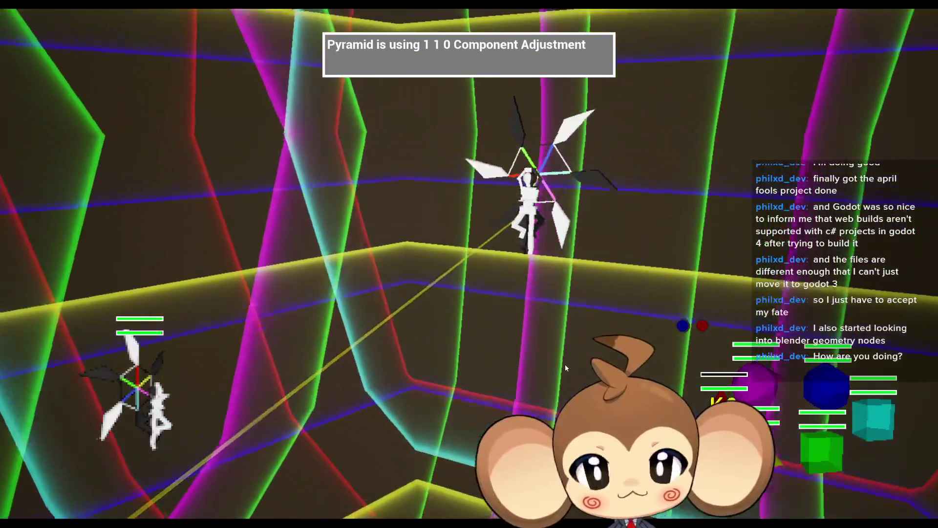
key(F11)
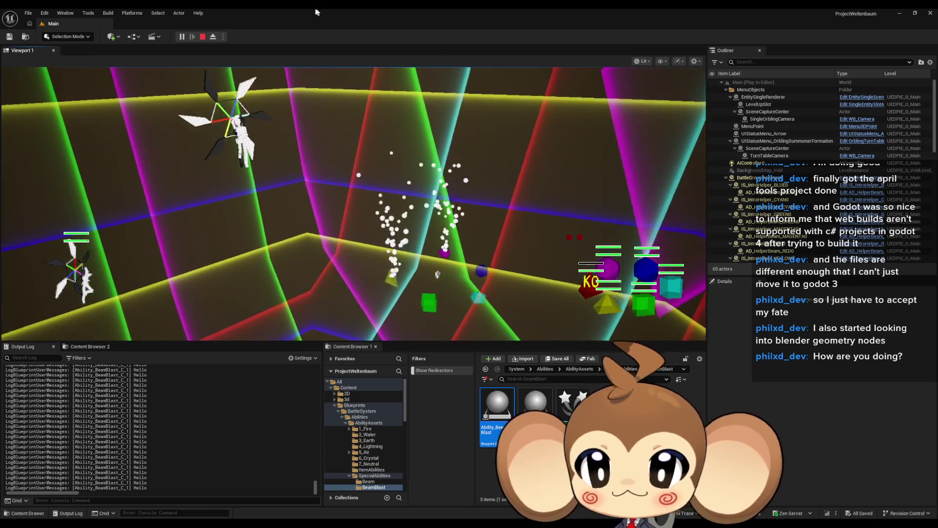
Stop Play In Editor, returning the Main level to edit mode.
key(Escape)
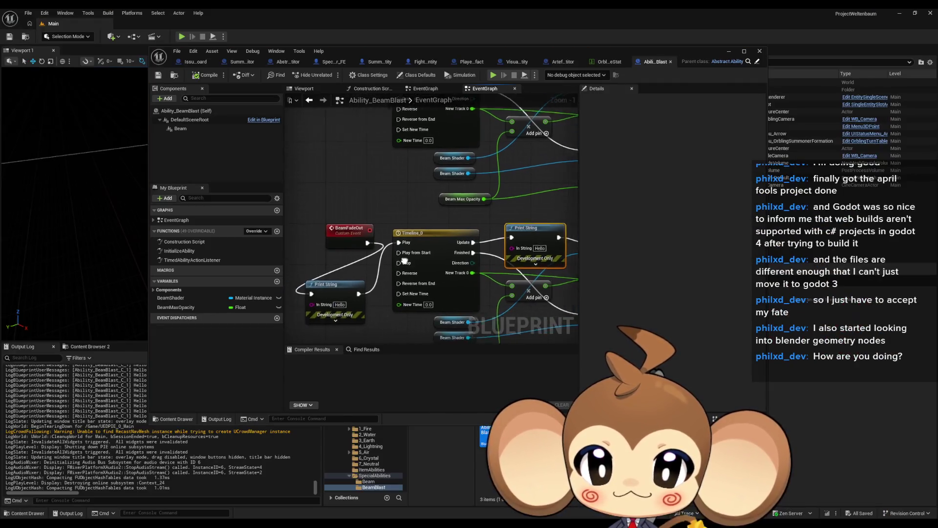
Reconnect BeamFadeOut directly to its timeline and review the Set Scalar Parameter and BeamStart nodes.
drag(405, 262, 406, 248)
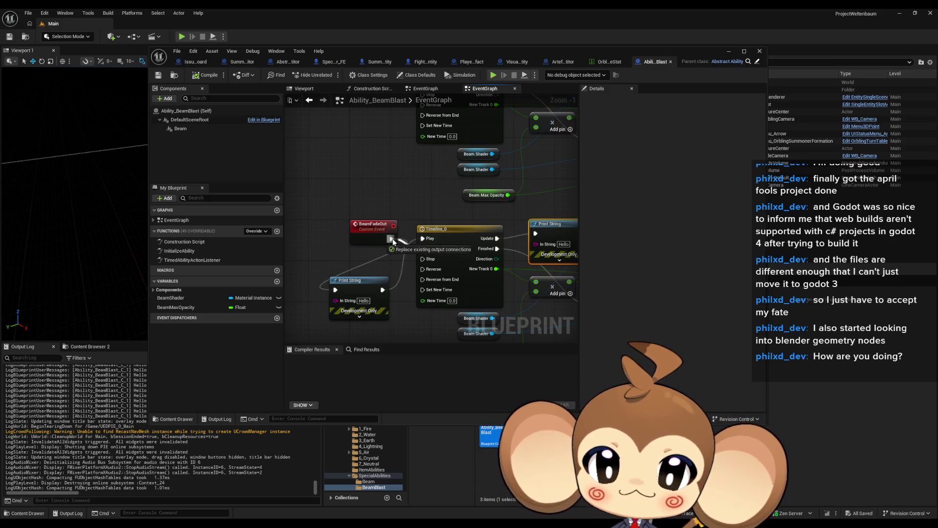
drag(452, 192, 411, 224)
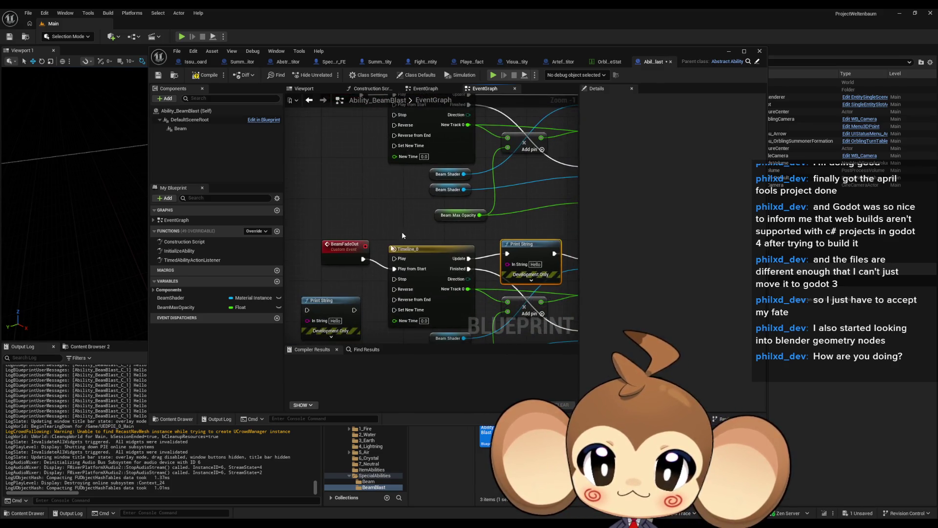
drag(498, 251, 396, 264)
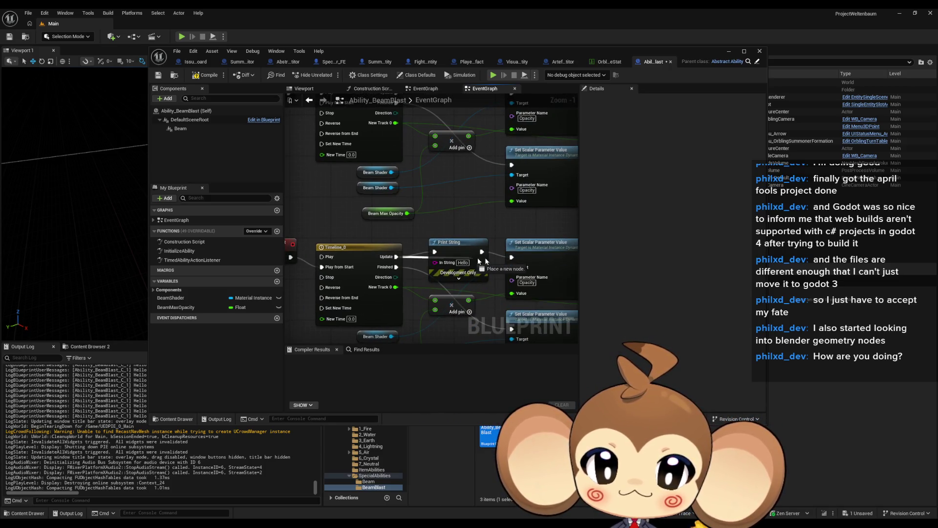
mouse_move(319, 123)
mouse_down()
mouse_move(381, 196)
mouse_move(382, 212)
mouse_up()
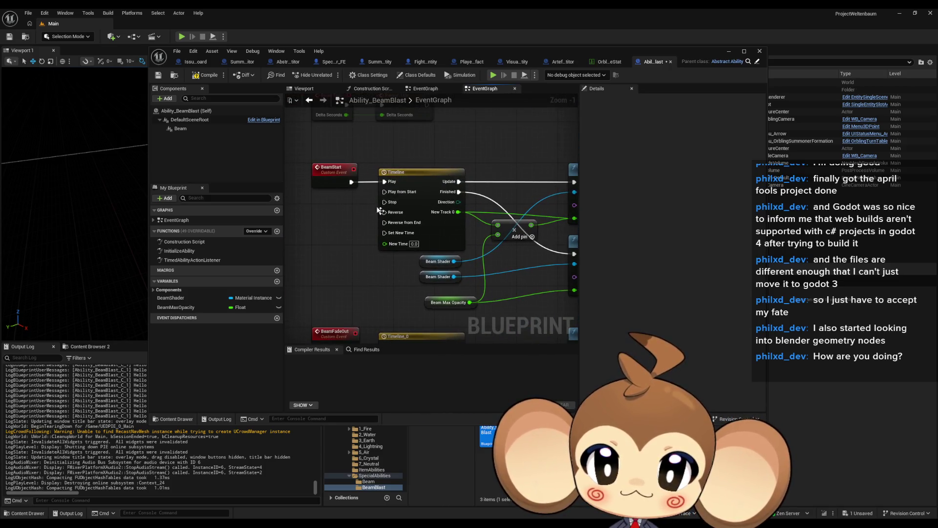
scroll(386, 182, down, 5)
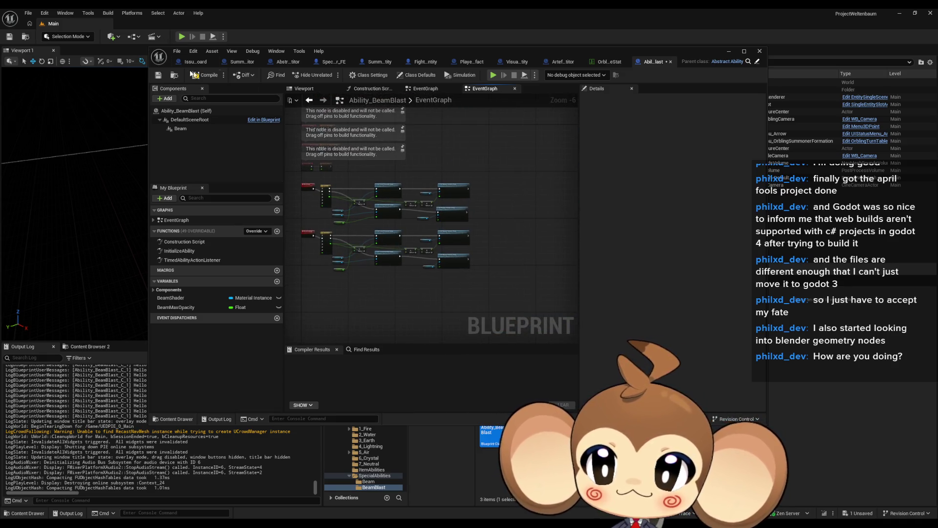
Compile and save Ability_BeamBlast, then minimize its Blueprint editor.
key(ctrl+s)
scroll(337, 237, up, 4)
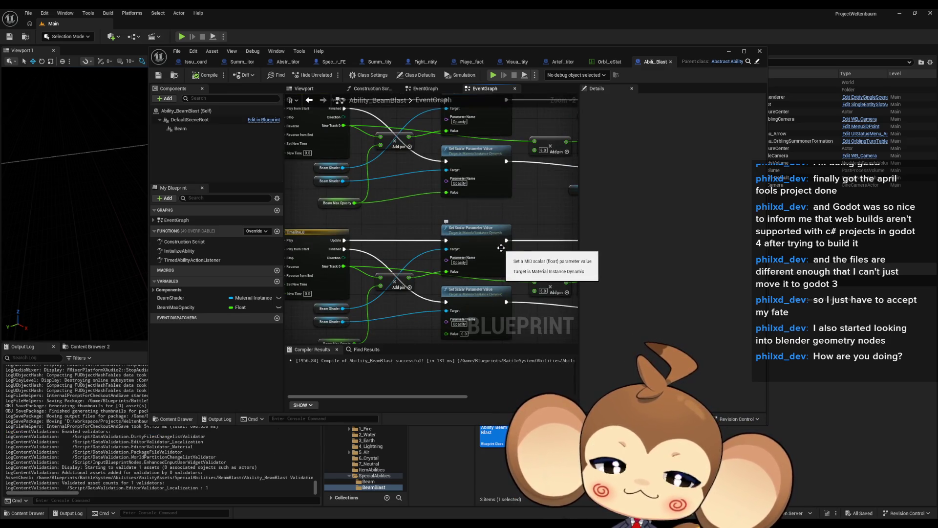
click(729, 52)
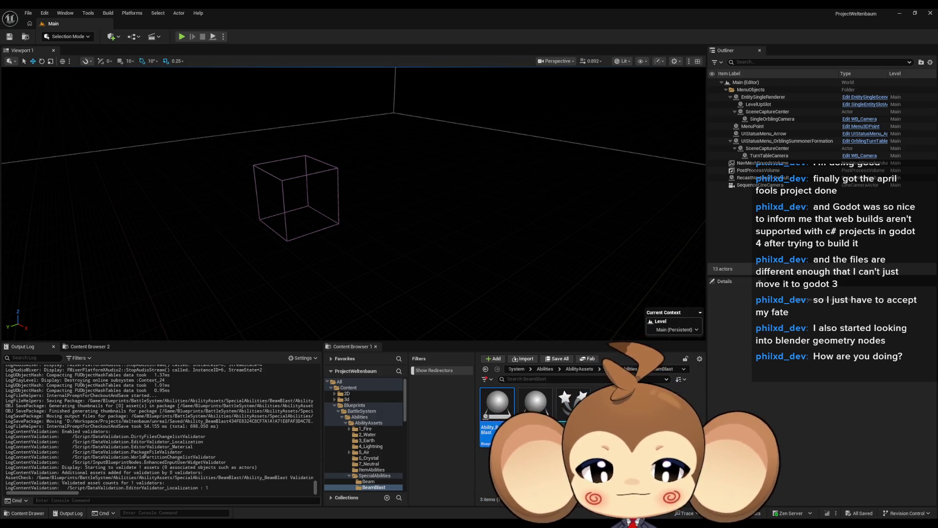
mouse_move(388, 522)
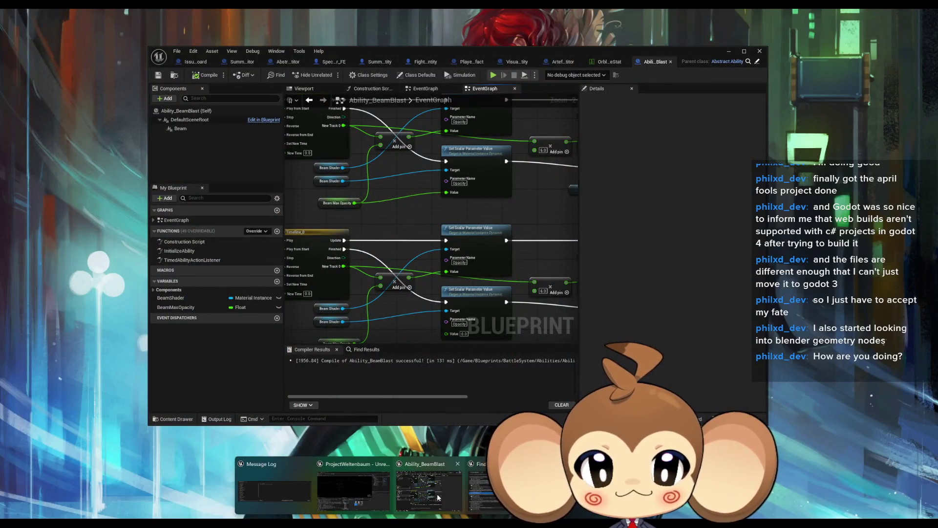
Restore the Ability_BeamBlast Blueprint editor from the taskbar and maximize it.
click(438, 498)
drag(443, 49, 459, 78)
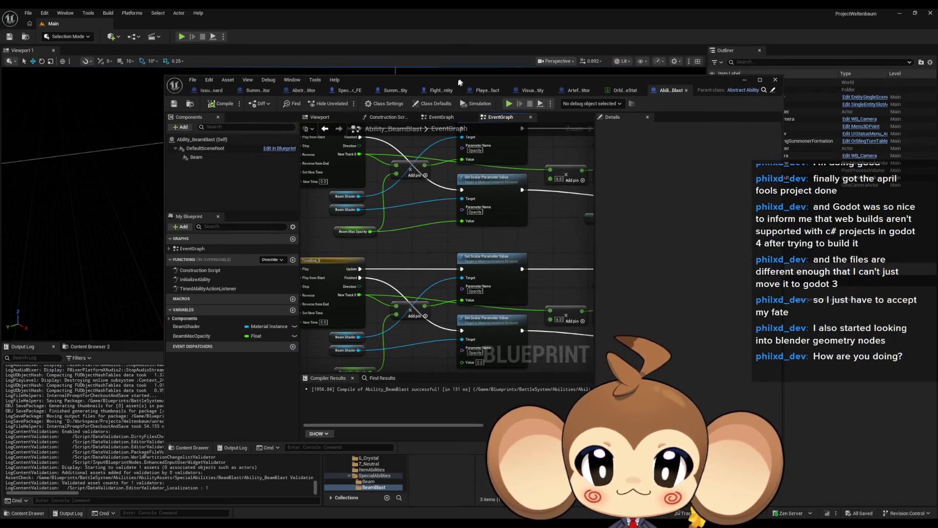
click(206, 90)
click(251, 90)
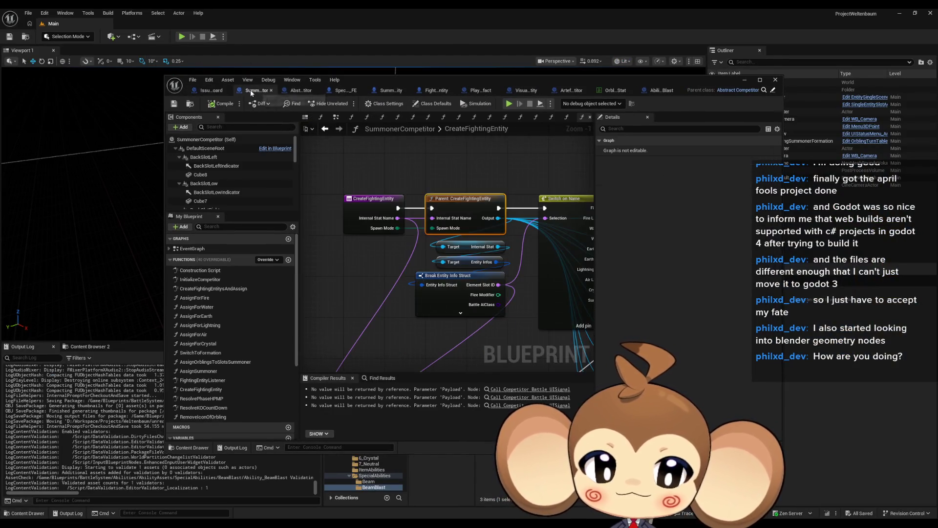
double_click(394, 80)
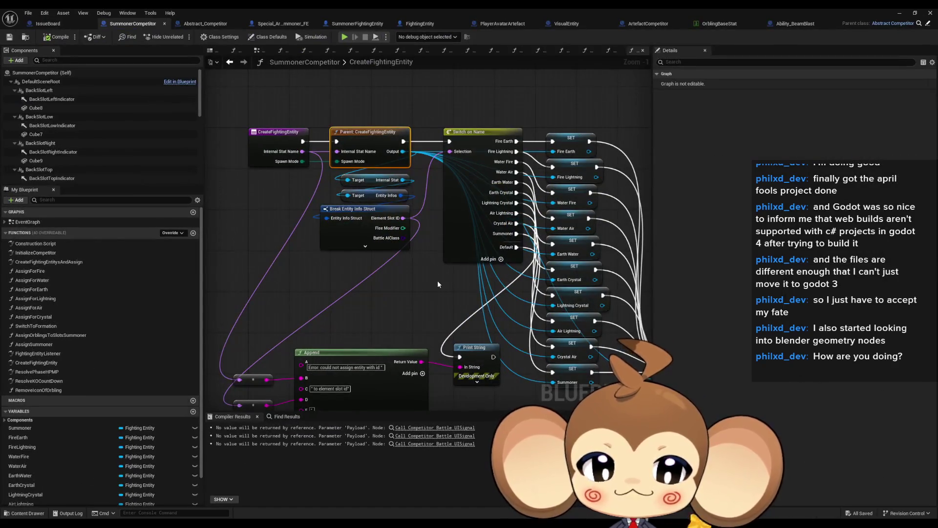
Step through the Abstract_Competitor and Special_Artefact_Summoner_FE tabs to the SummonerFightingEntity Blueprint.
click(199, 25)
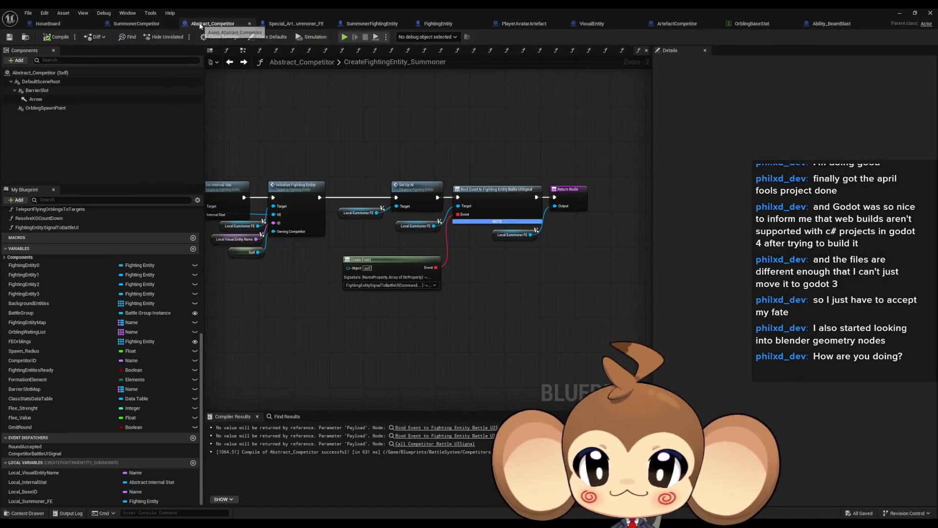
click(296, 23)
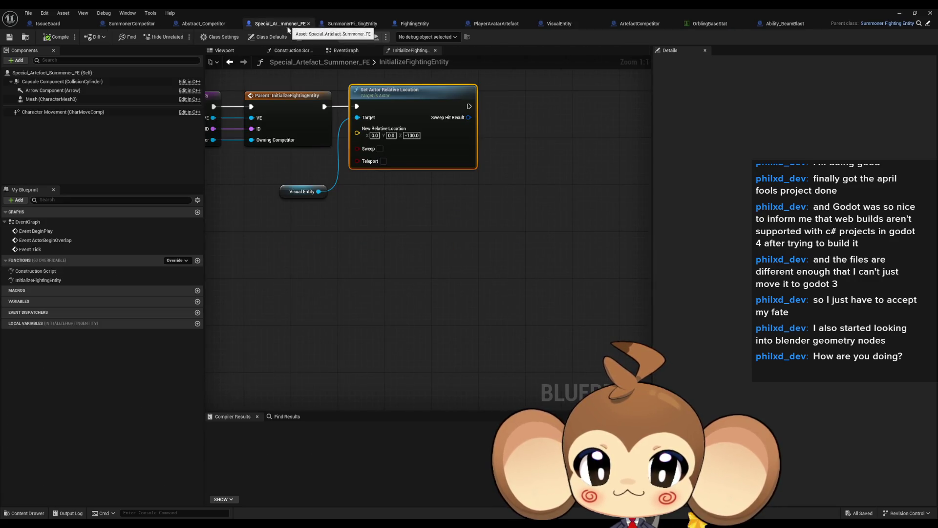
drag(440, 215, 532, 301)
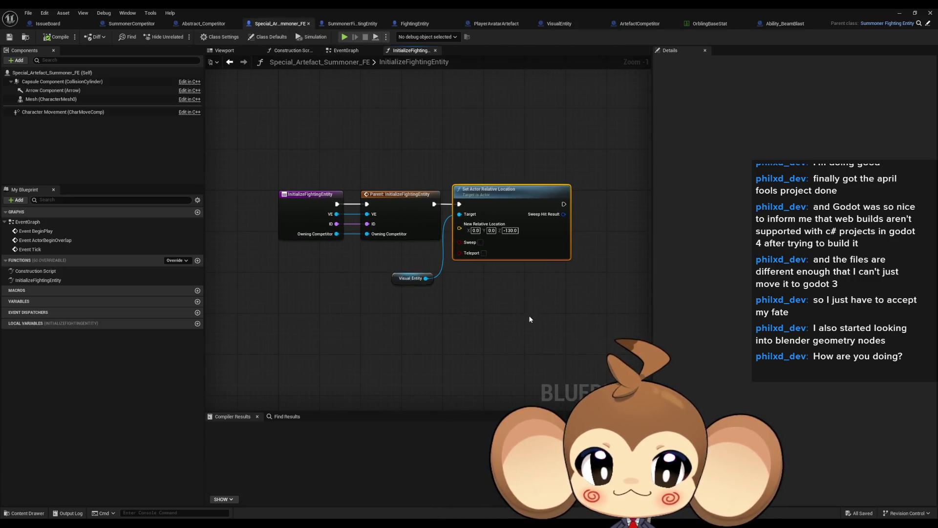
click(353, 25)
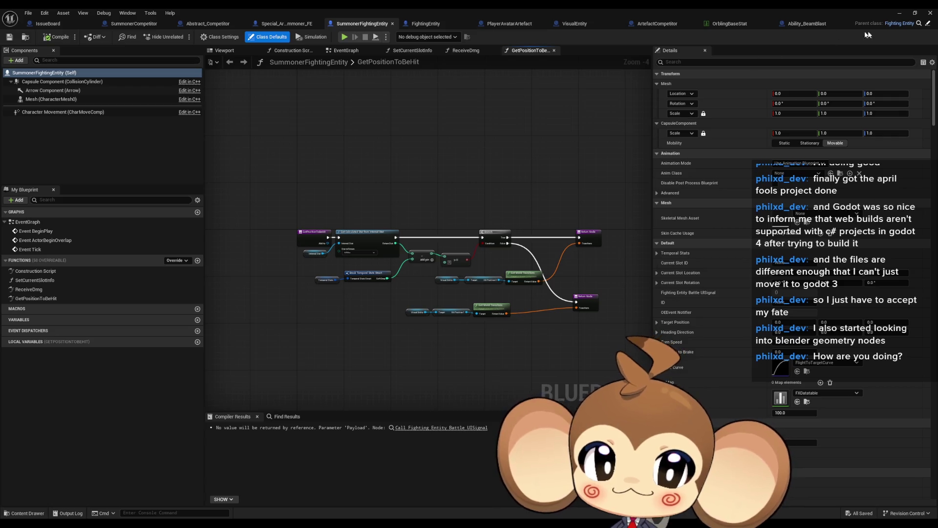
Close the Blueprint editor and return to the level editor showing the BeamBlast folder.
click(930, 13)
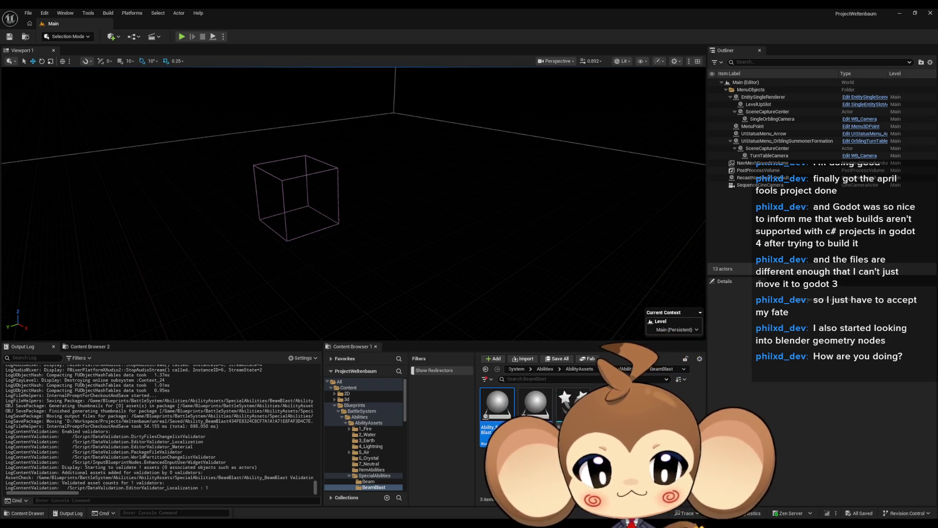
Browse to Content > Maps > Intro and open the IntroCocoonActor Blueprint.
click(517, 369)
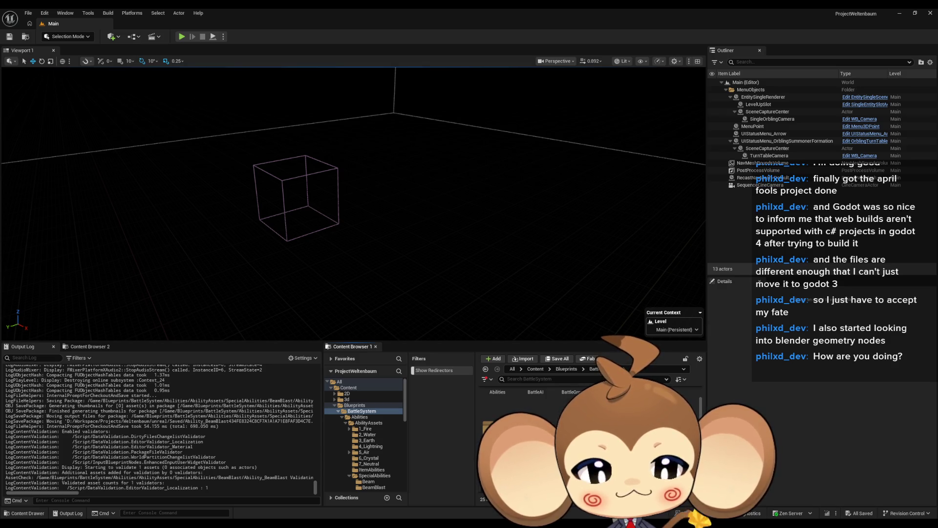
scroll(586, 440, up, 1)
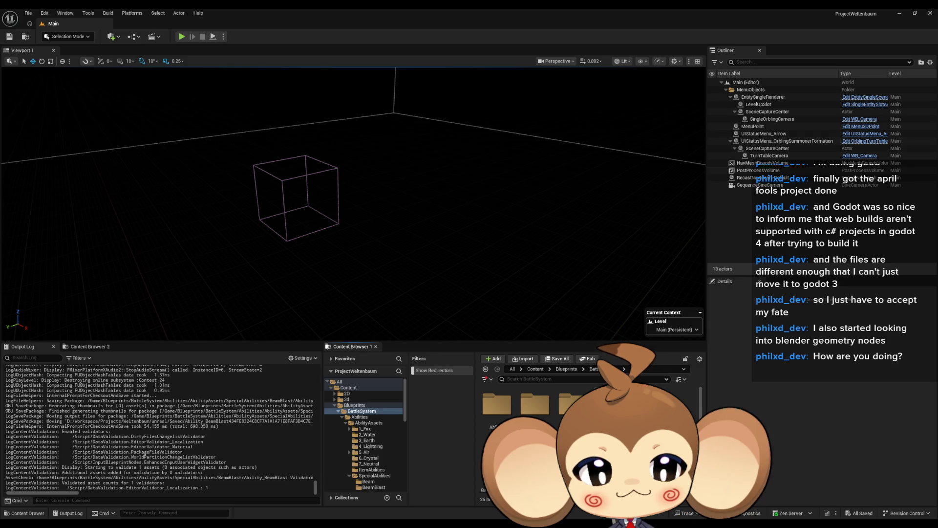
click(536, 369)
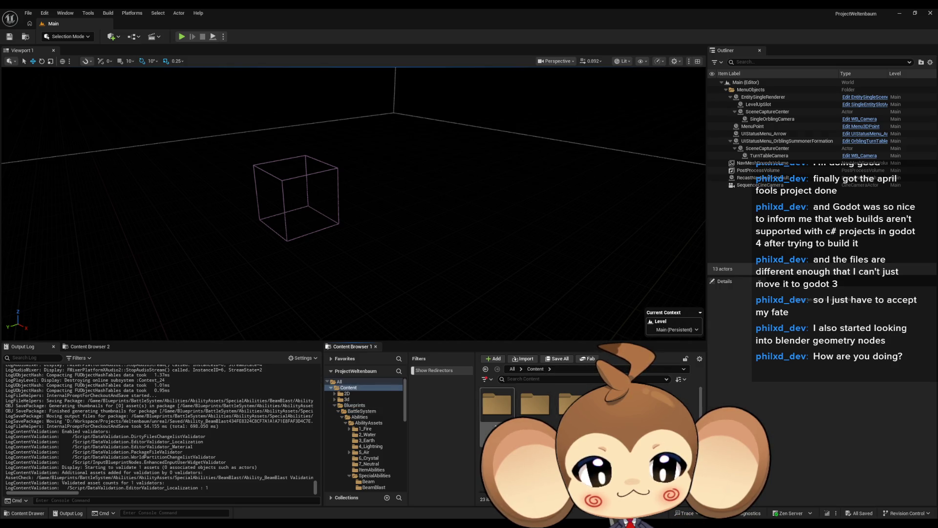
double_click(496, 430)
double_click(611, 404)
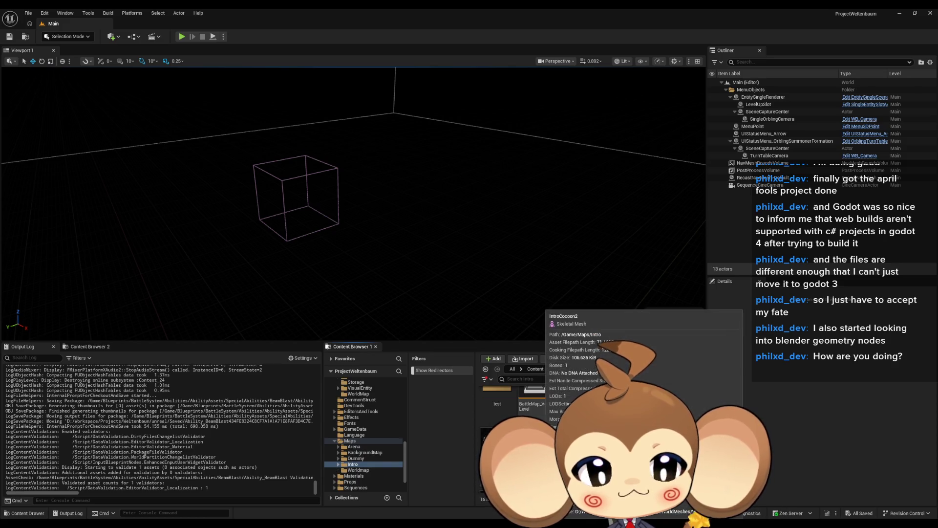
double_click(606, 396)
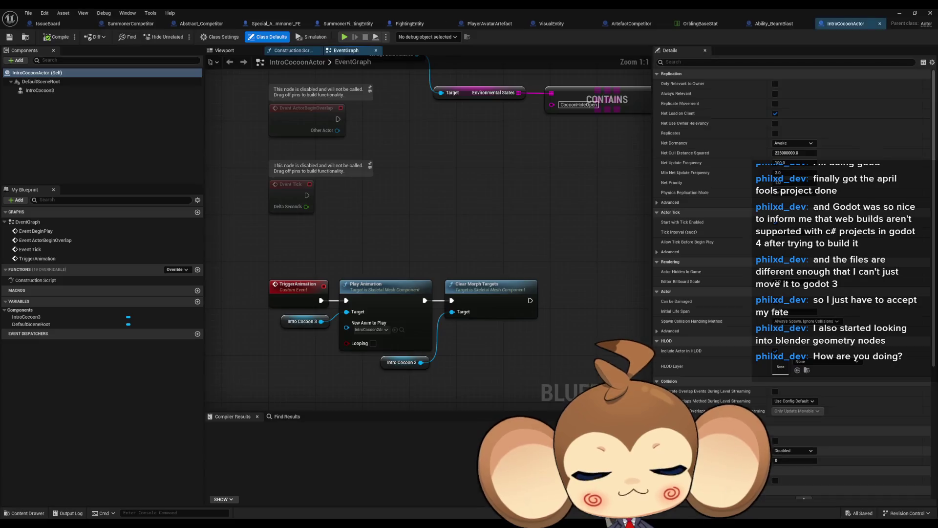
Filter Details by 'sort', set IntroCocoon3's Translucency Sort Priority to -10, and minimise the editor.
click(708, 62)
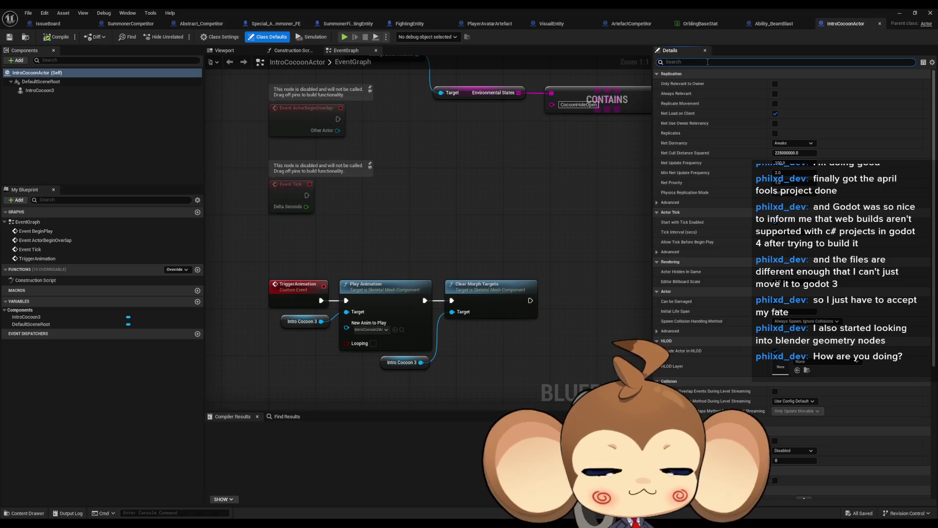
text(sort)
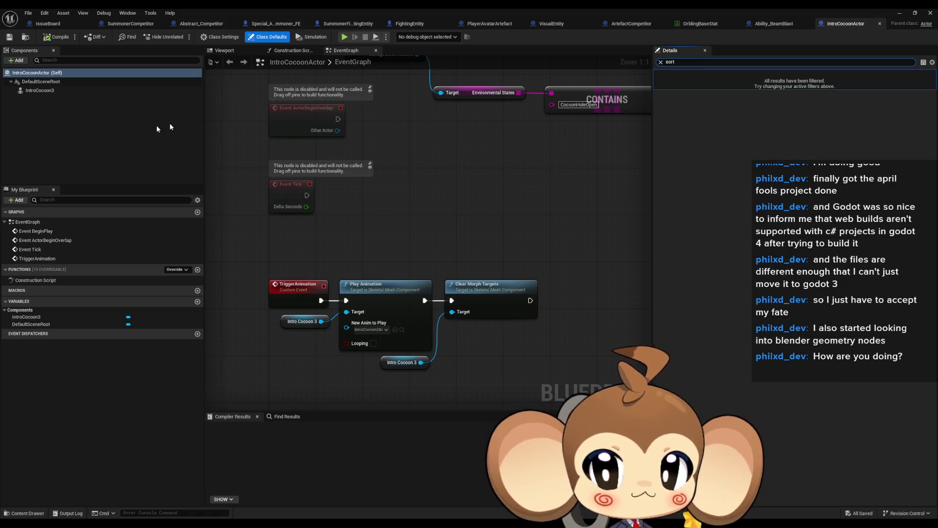
click(34, 90)
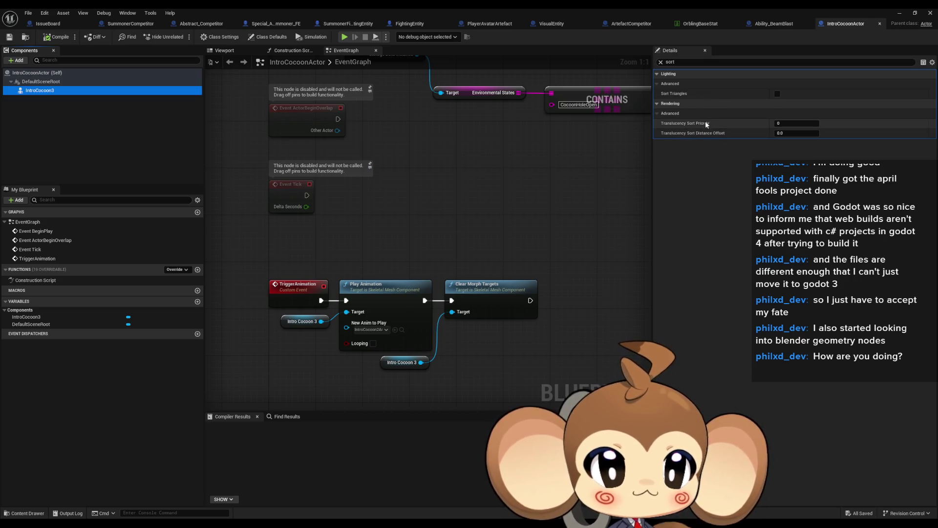
mouse_move(705, 125)
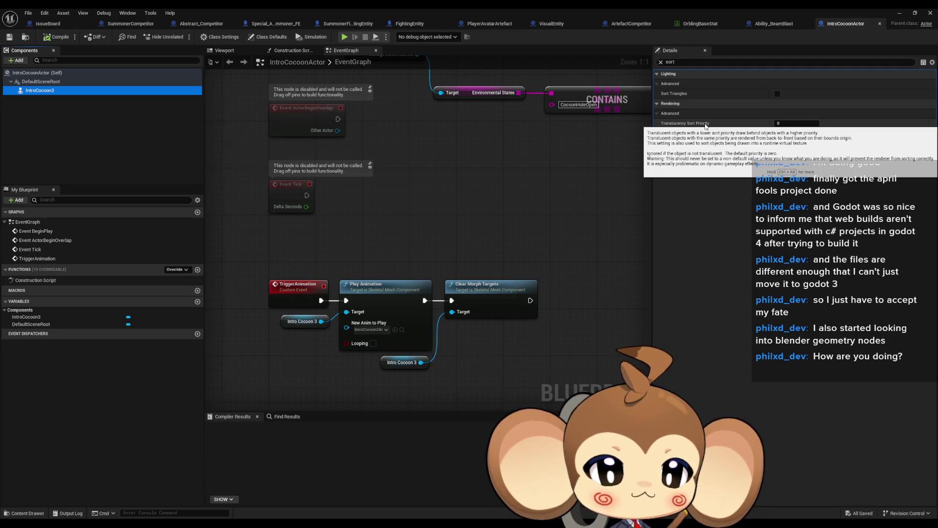
click(793, 125)
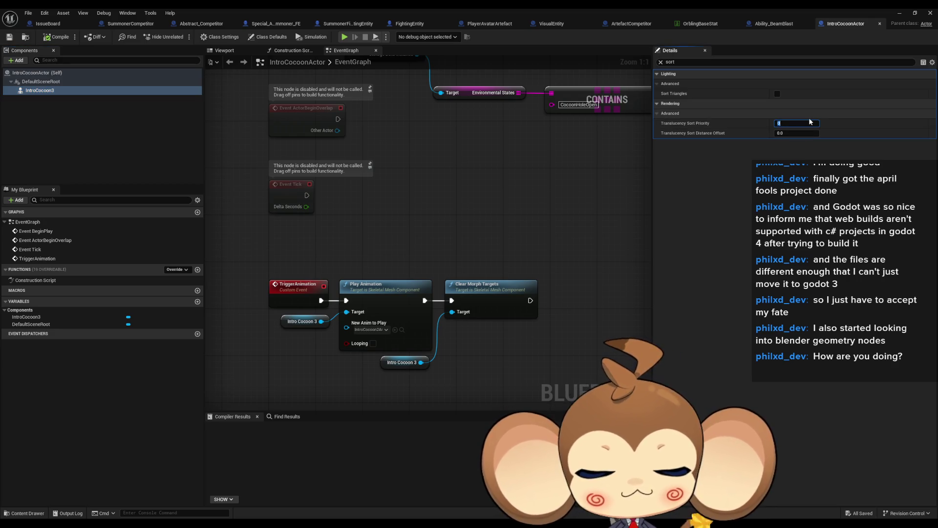
text(-10)
key(Return)
click(899, 12)
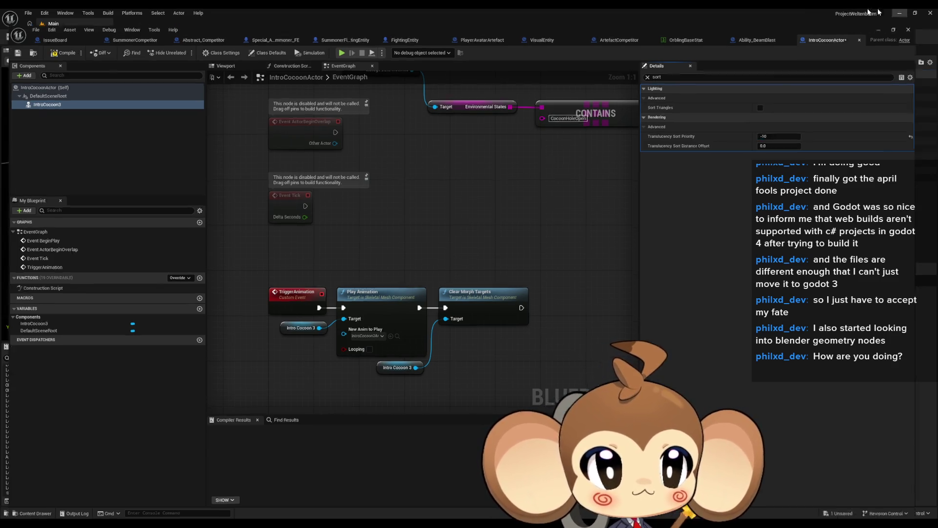
Play the level in the editor, viewing it fullscreen with F11 before returning to the normal layout.
key(alt+p)
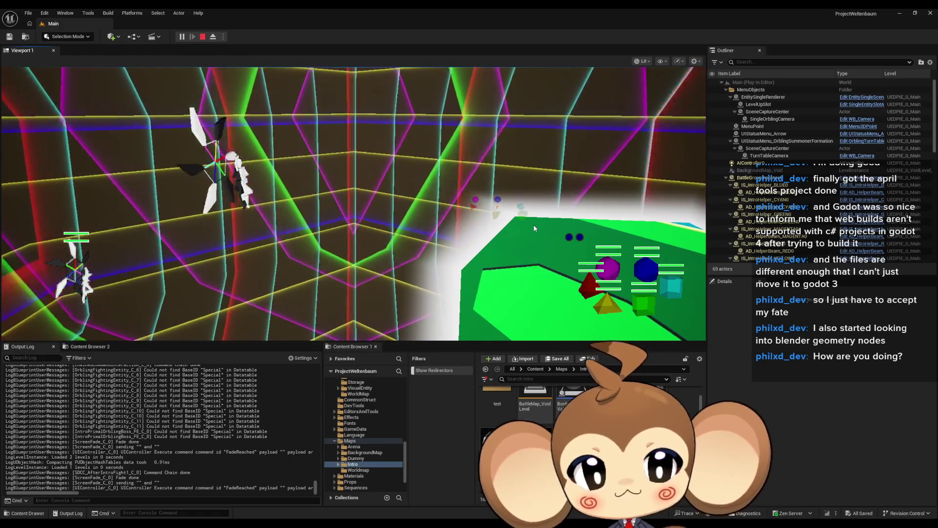
key(F11)
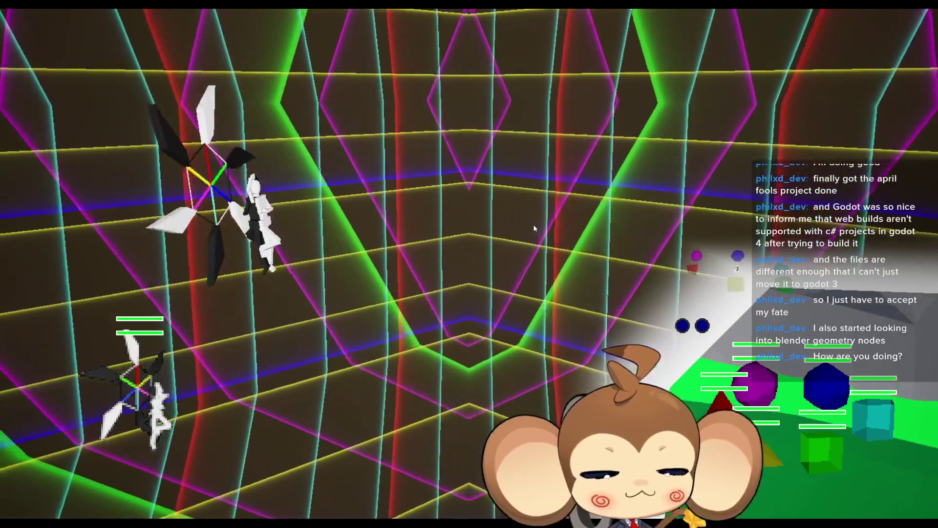
key(F11)
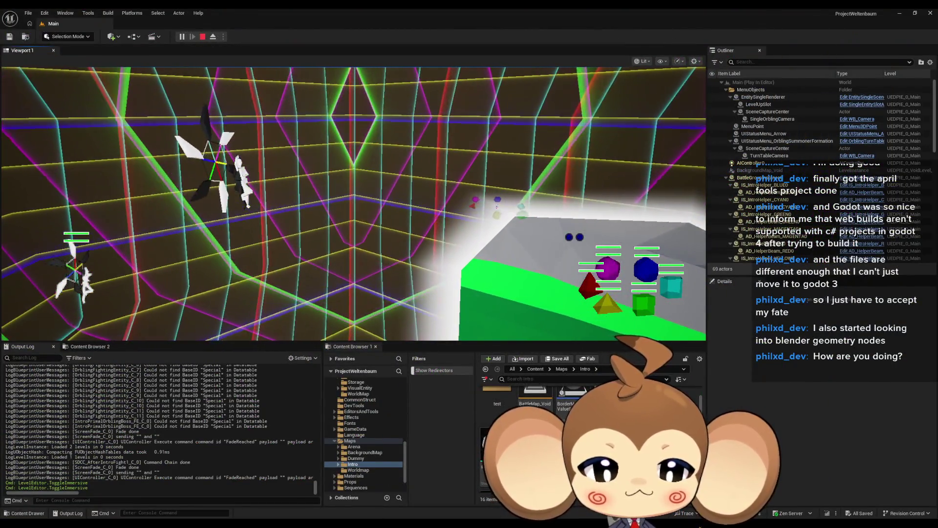
Restore the IntroCocoonActor Blueprint as a floating window at lower left and compile it.
click(411, 491)
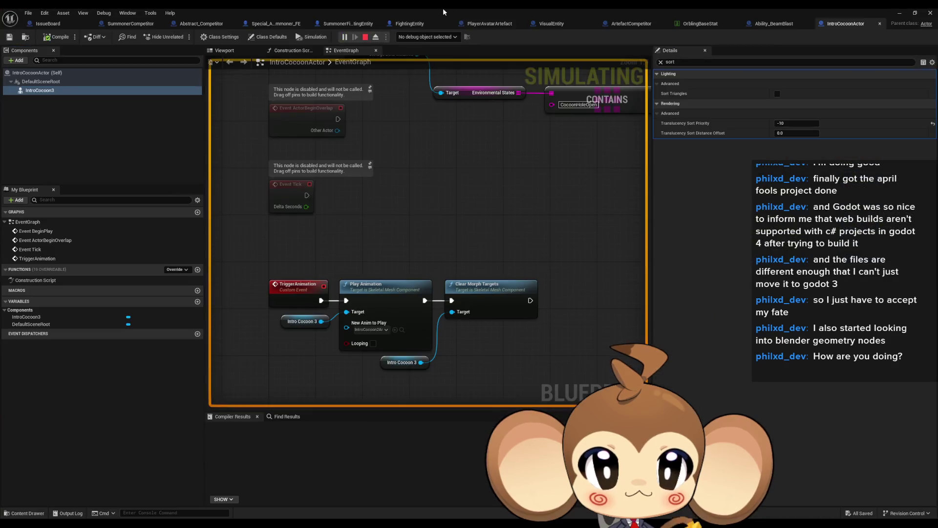
double_click(443, 8)
mouse_move(471, 92)
mouse_down()
mouse_move(363, 322)
mouse_move(325, 360)
mouse_up()
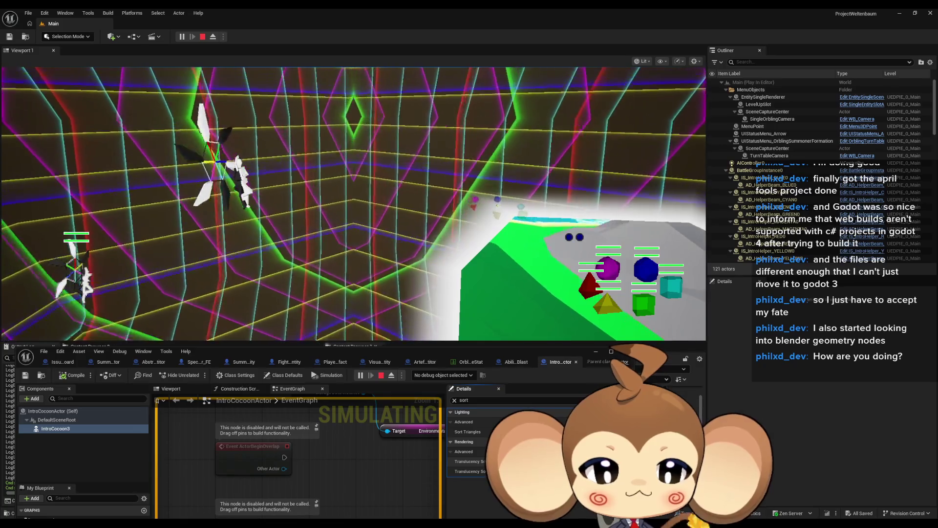
click(75, 375)
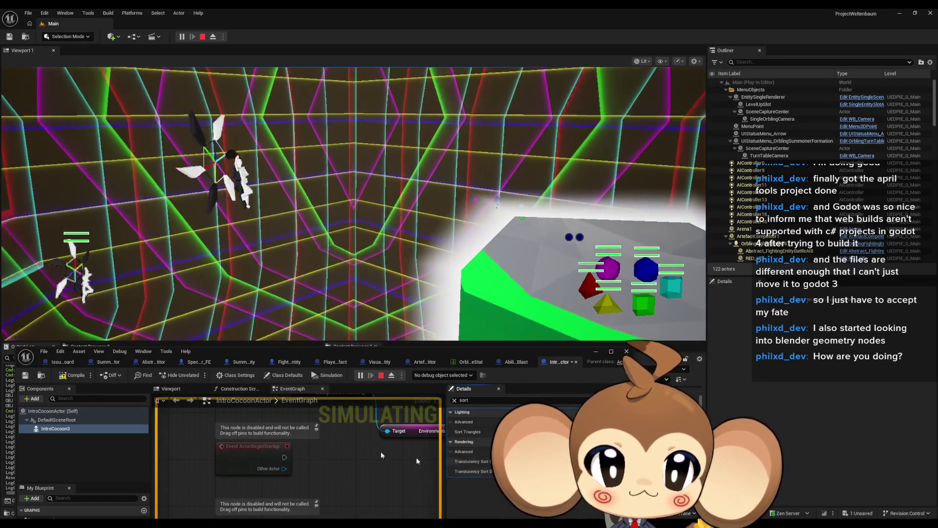
click(75, 376)
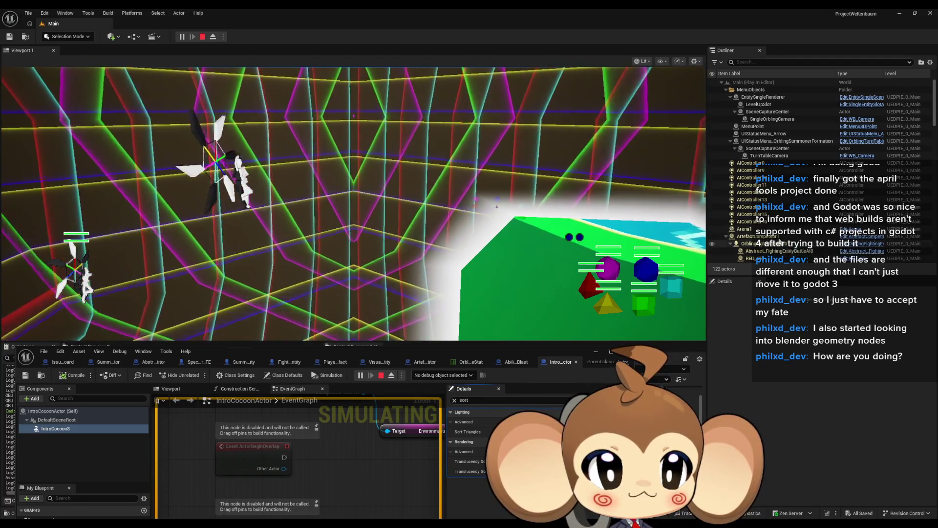
Select BLUE_VE1, filter Details by 'sort', and show its skeletal component's Translucency Sort Priority.
scroll(782, 219, down, 3)
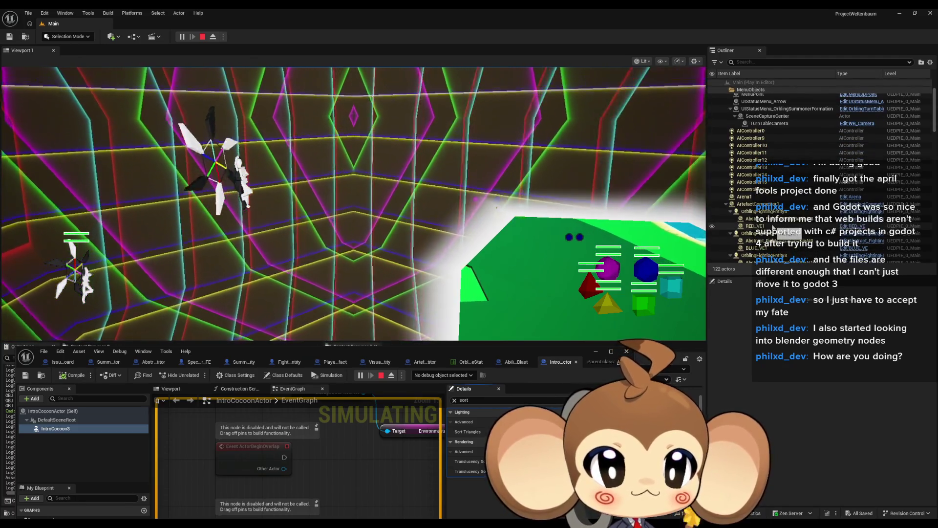
scroll(773, 230, down, 3)
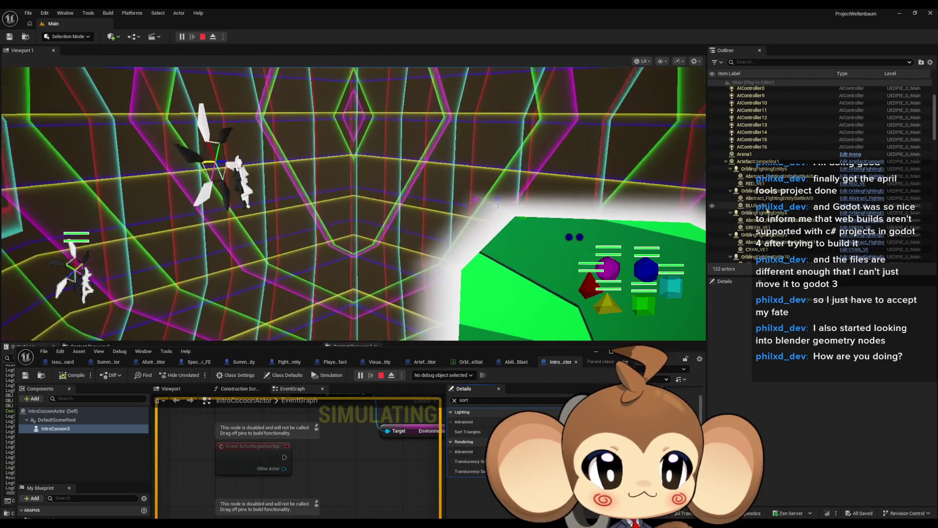
click(766, 207)
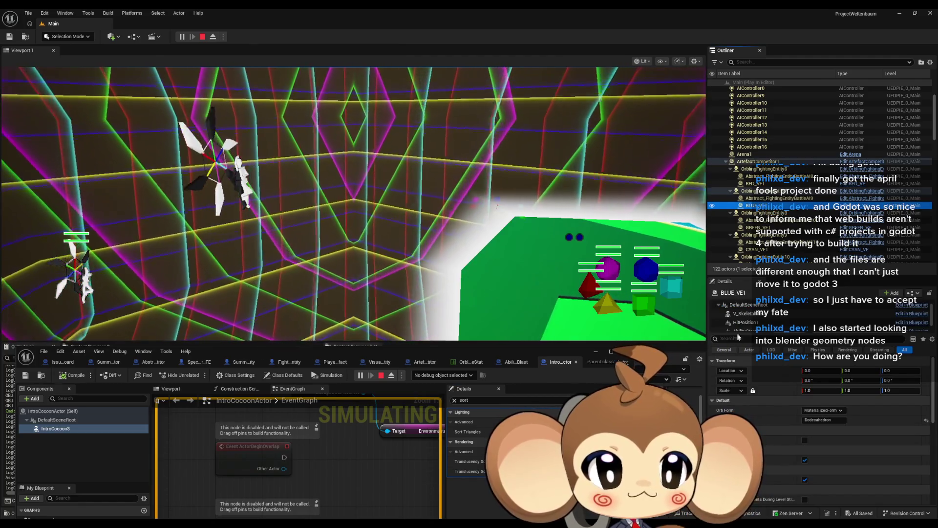
text(sort)
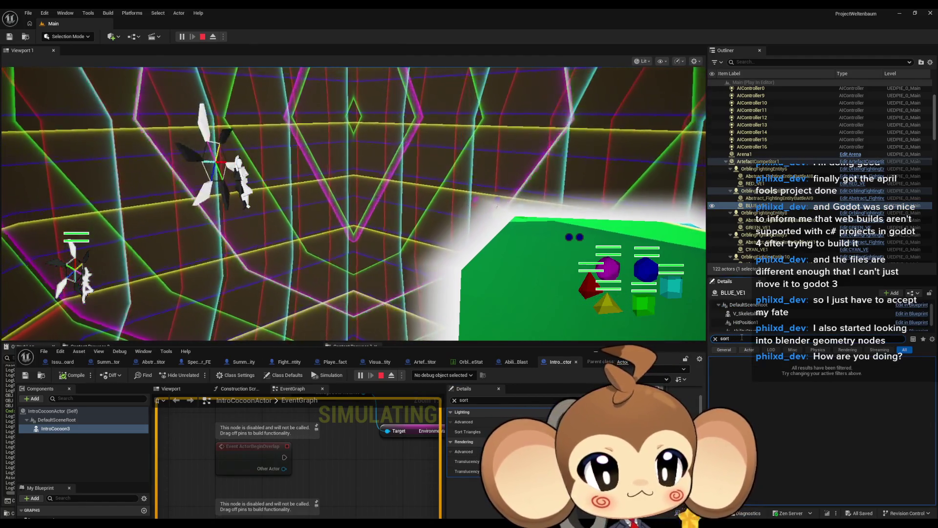
scroll(765, 320, down, 2)
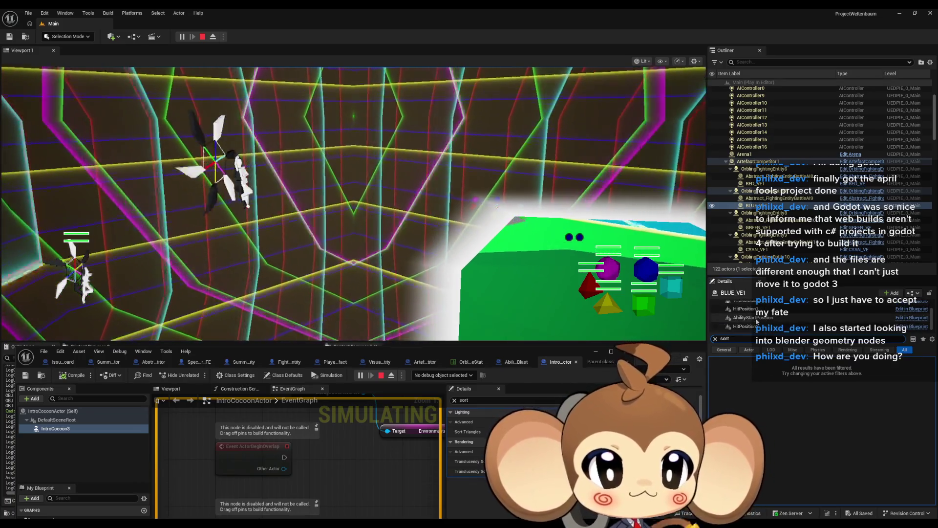
click(747, 312)
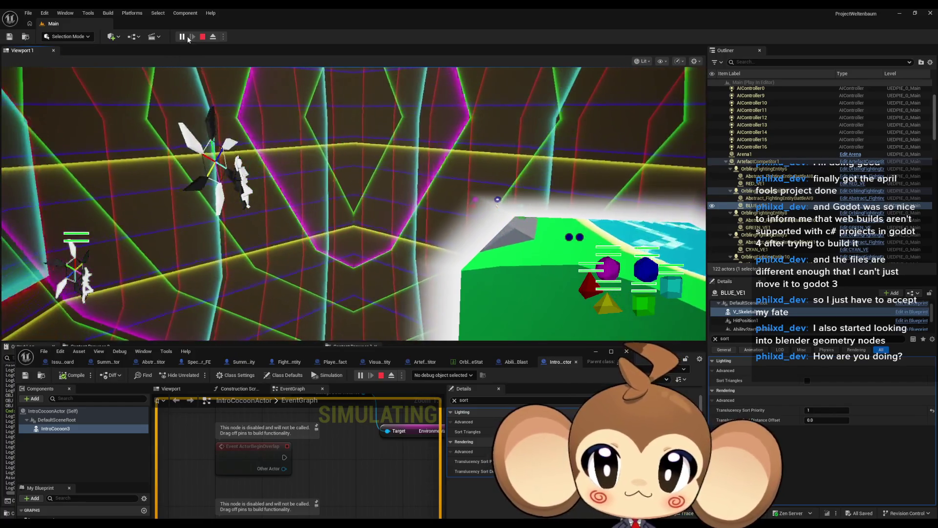
Eject and set IntroCocoon3's Translucency Sort Priority to -1.
scroll(810, 168, up, 5)
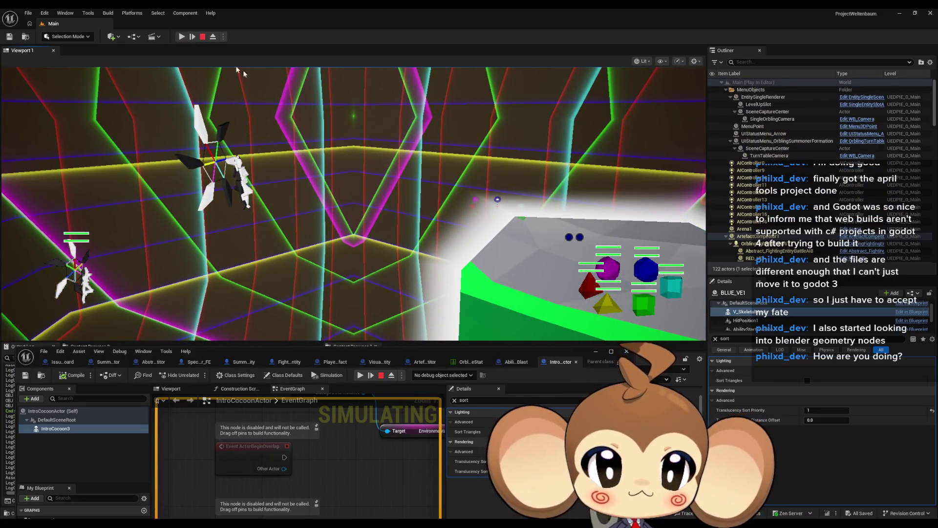
click(213, 37)
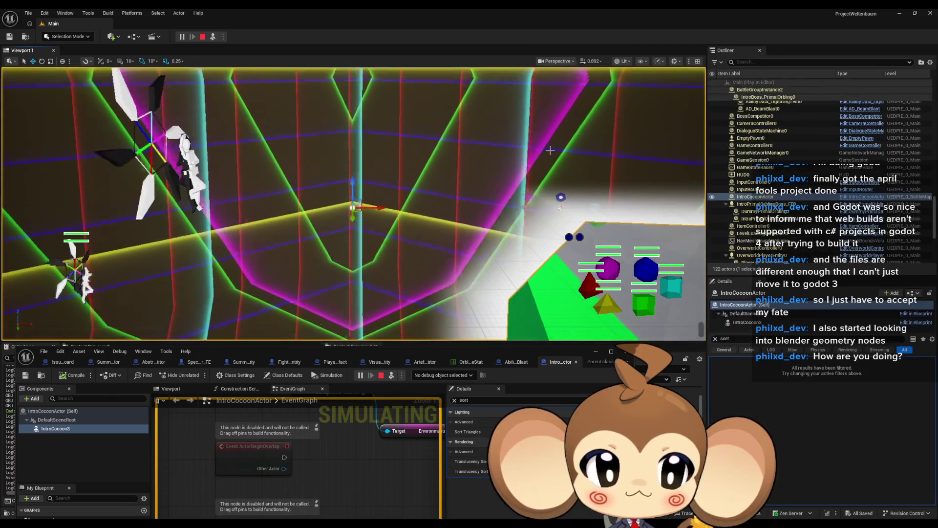
click(213, 37)
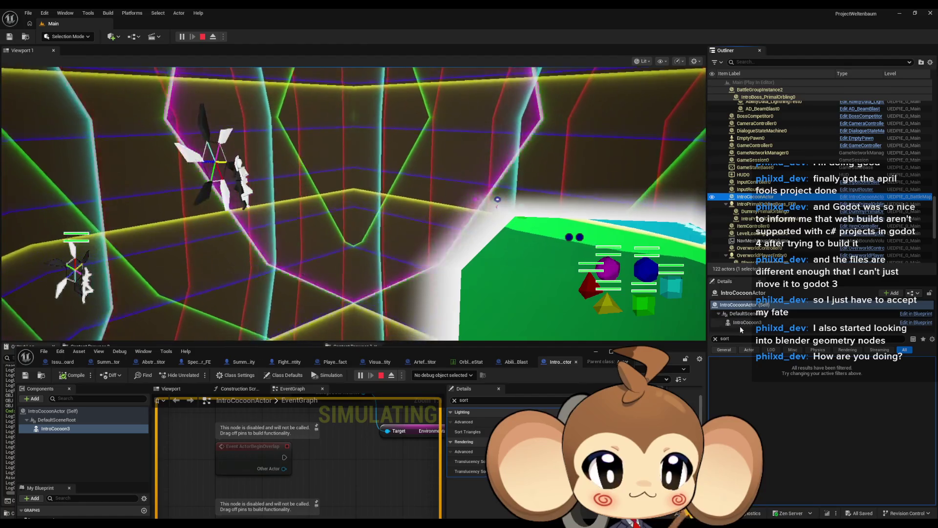
click(748, 321)
click(819, 411)
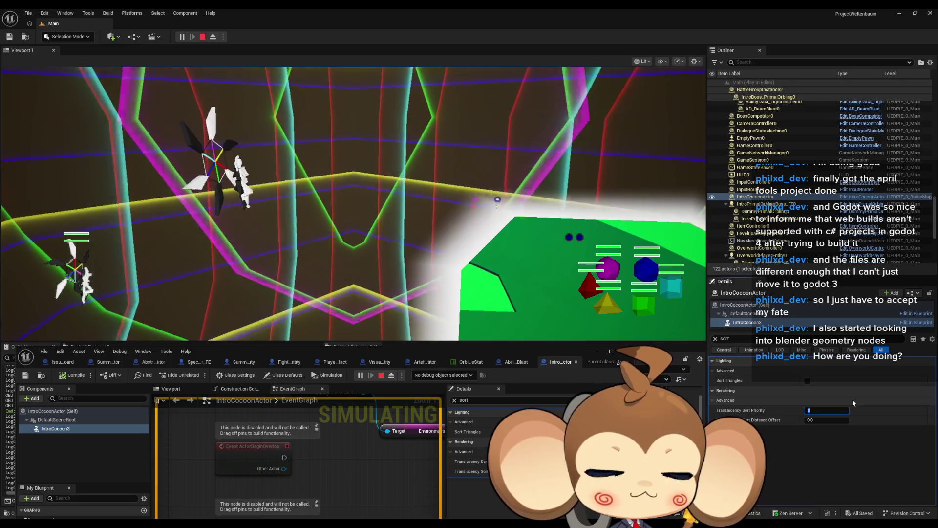
text(1)
key(Return)
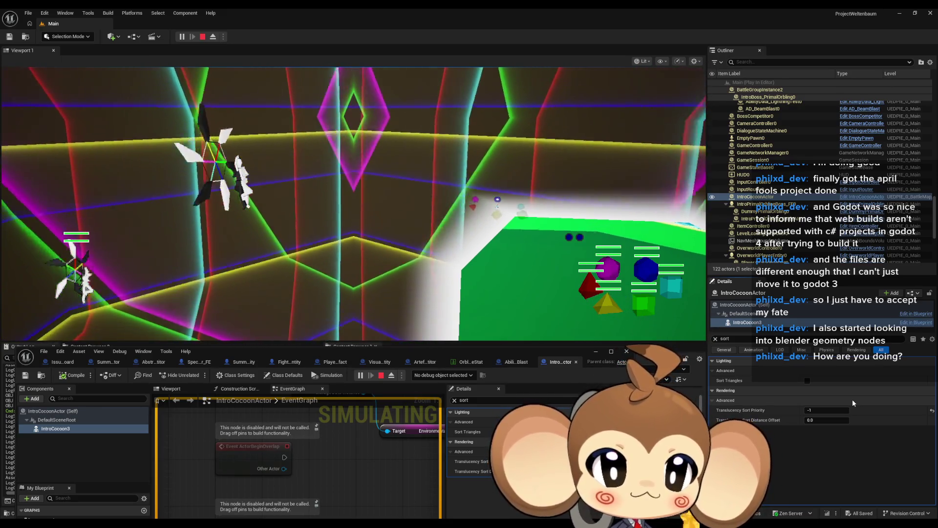
click(932, 411)
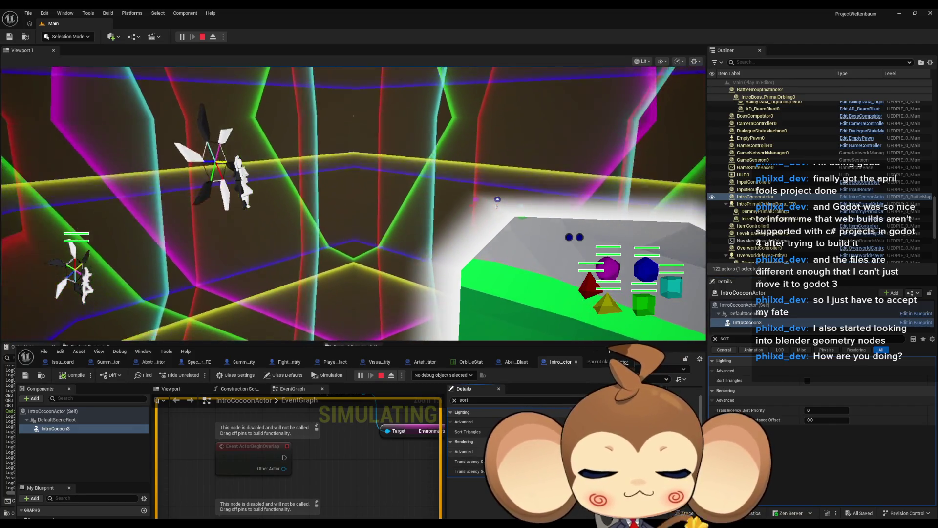
key(ctrl+z)
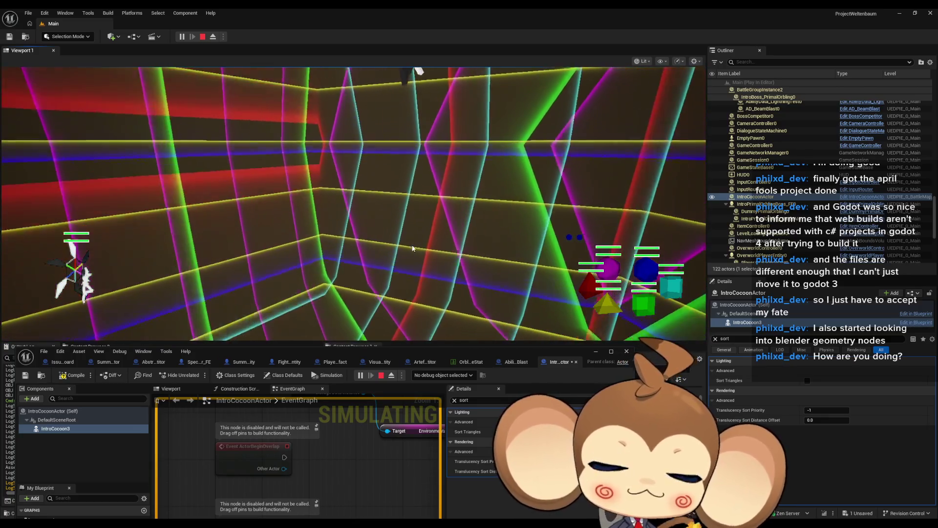
Preview the game fullscreen with F11, stop the session, and switch to Ability_BeamBlast.
key(F11)
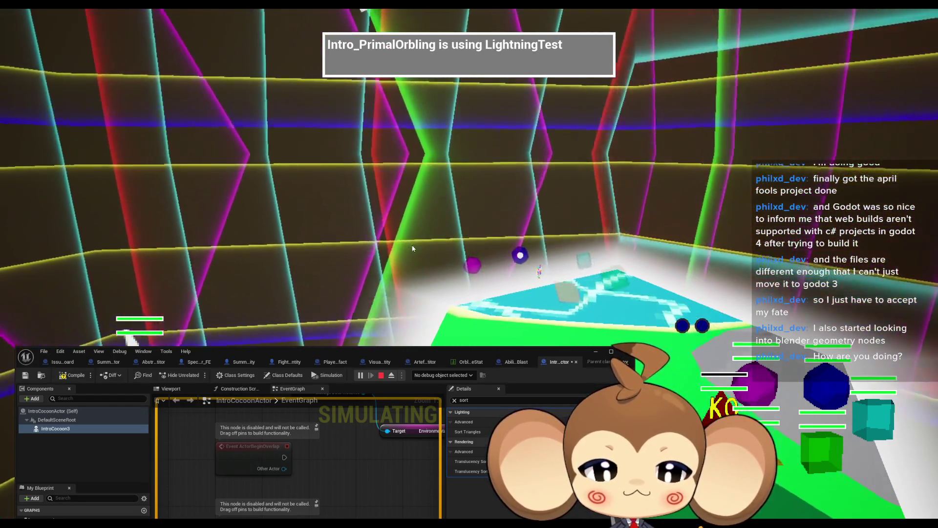
key(F11)
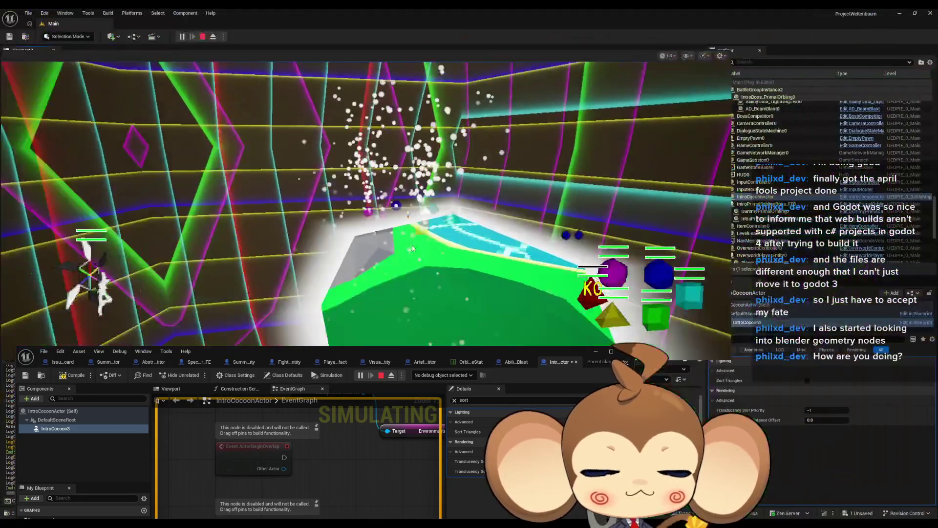
click(202, 37)
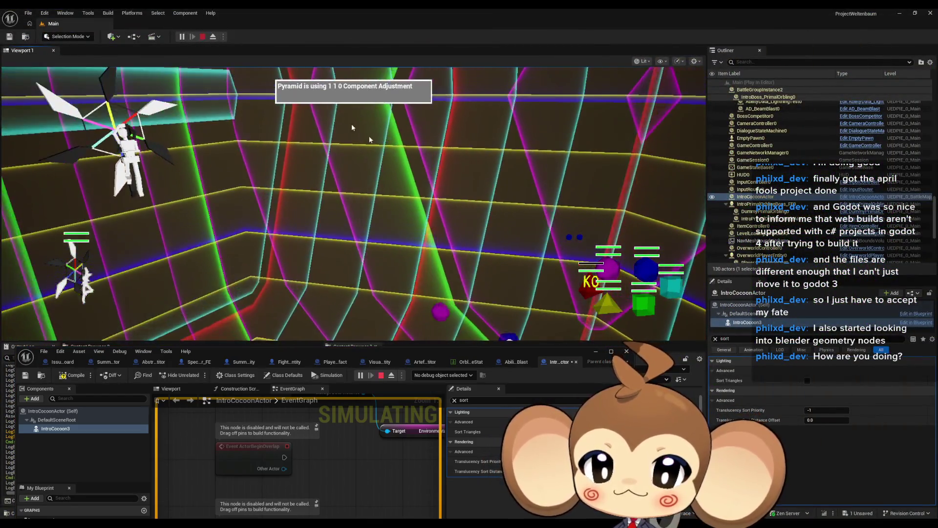
click(522, 361)
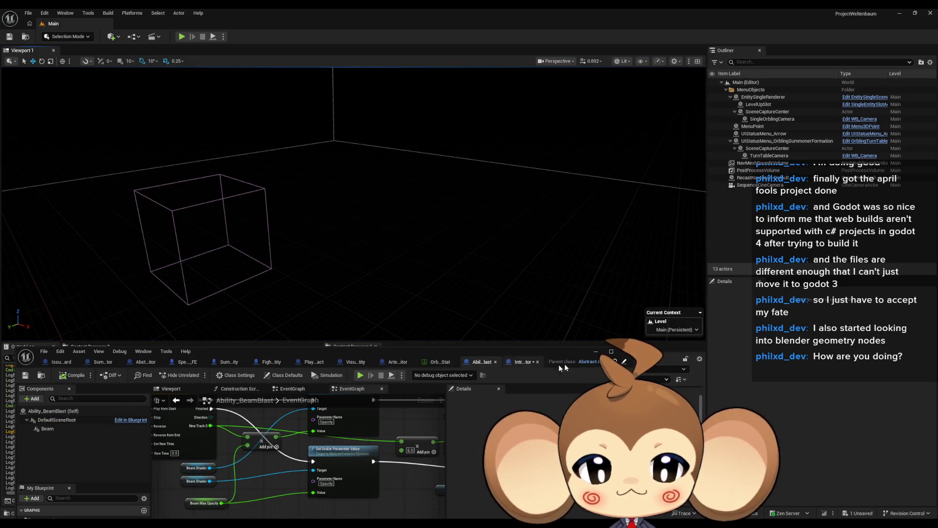
Minimise the floating Blueprint editor and start a new Play session of the Main level.
click(595, 352)
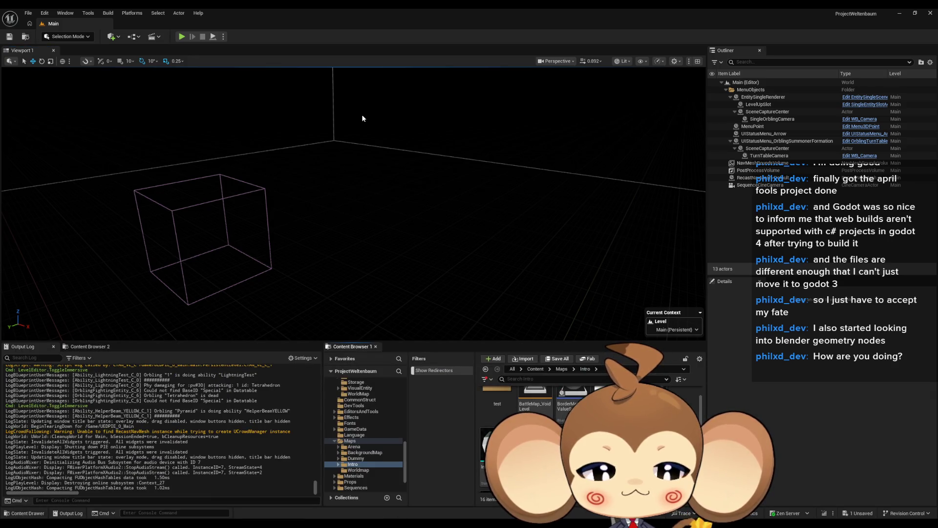
click(182, 37)
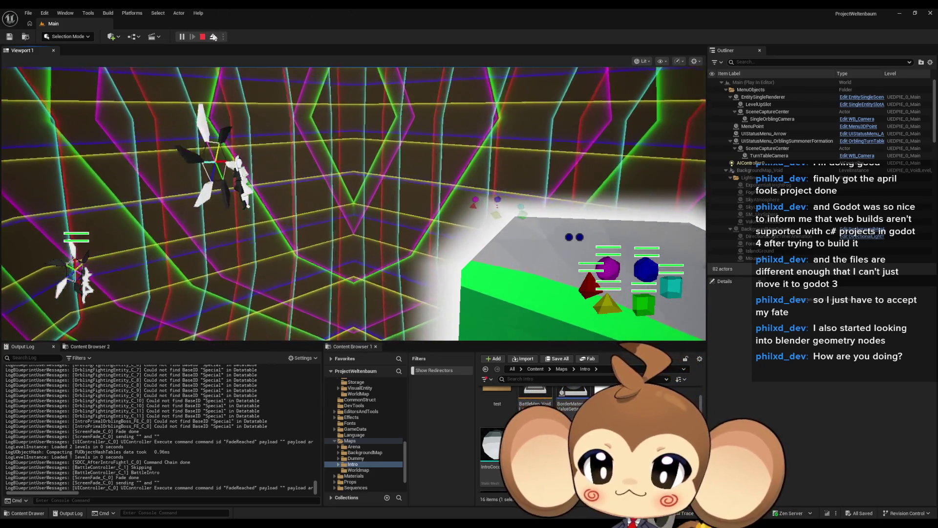
Eject from the game and collapse Outliner folders, leaving BattleEnv expanded.
key(F8)
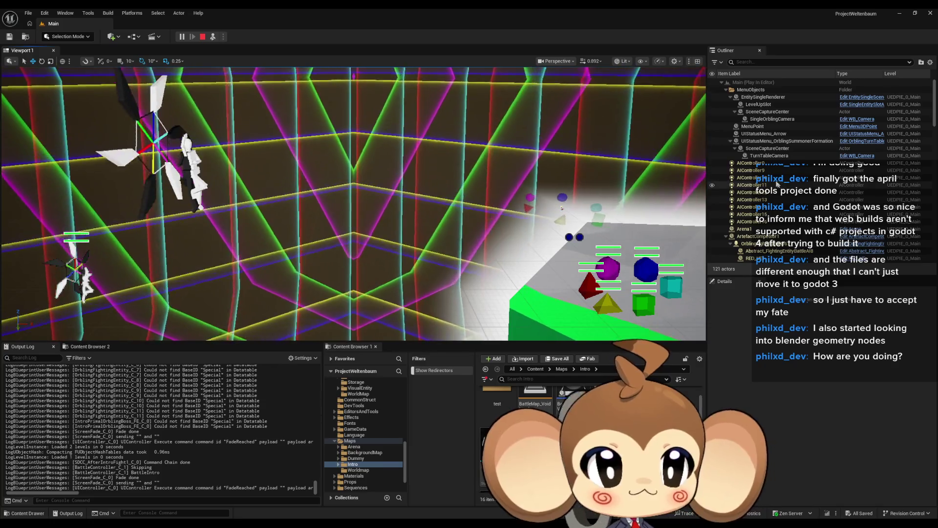
click(726, 89)
click(726, 170)
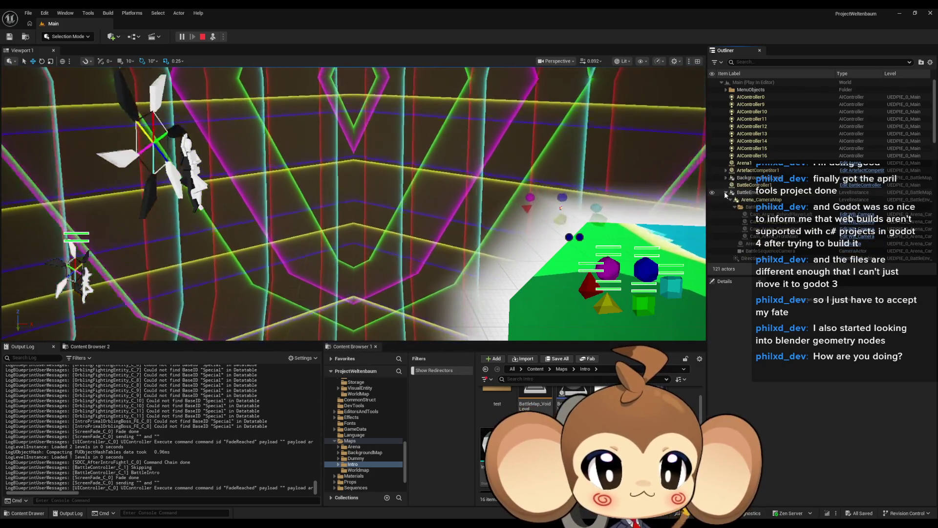
click(726, 193)
click(726, 193)
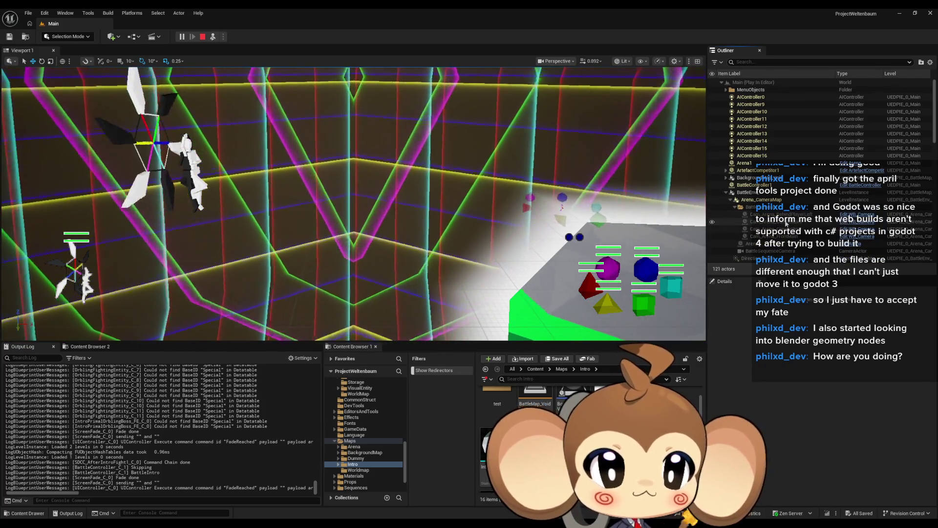
Step through Arena_CameraMap's cameras to Cam_Arena_FrontMain, then stop the play session.
click(806, 199)
key(Down)
key(Down)
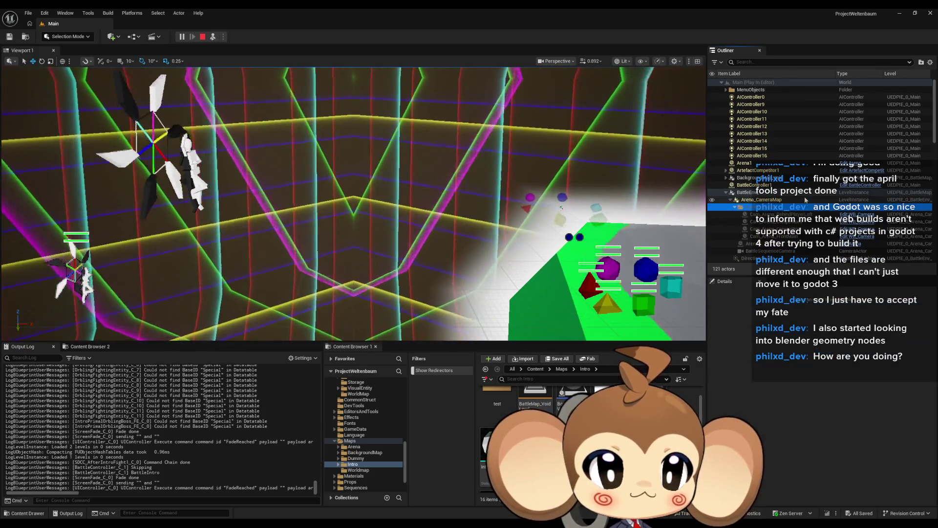
key(Down)
key(Down)
key(Down)
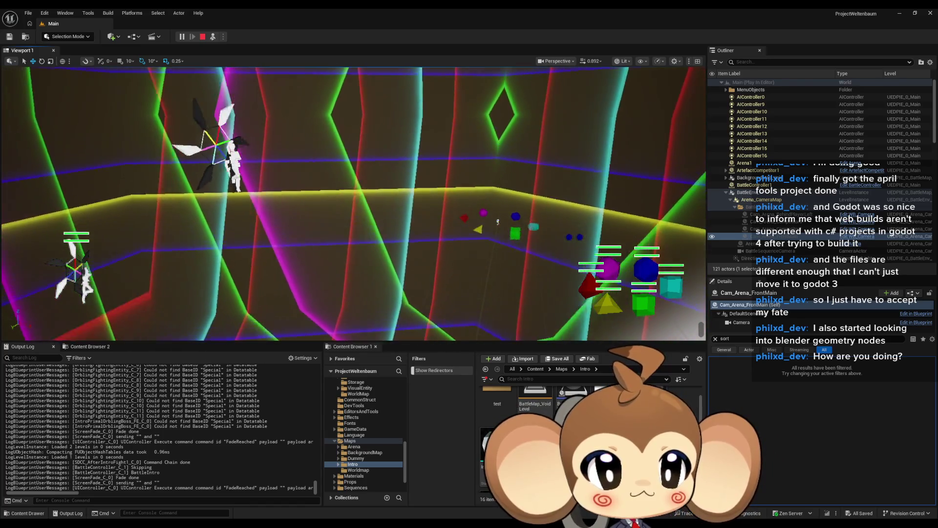
click(784, 236)
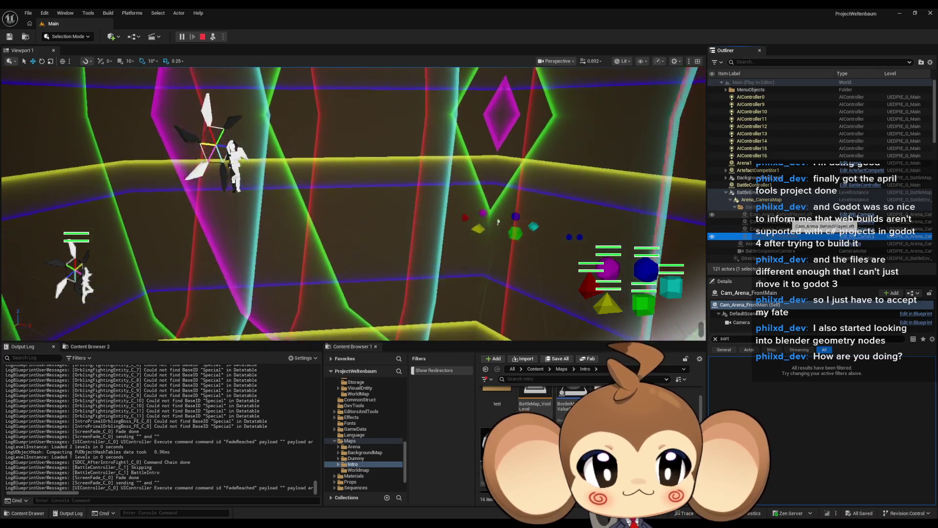
click(202, 36)
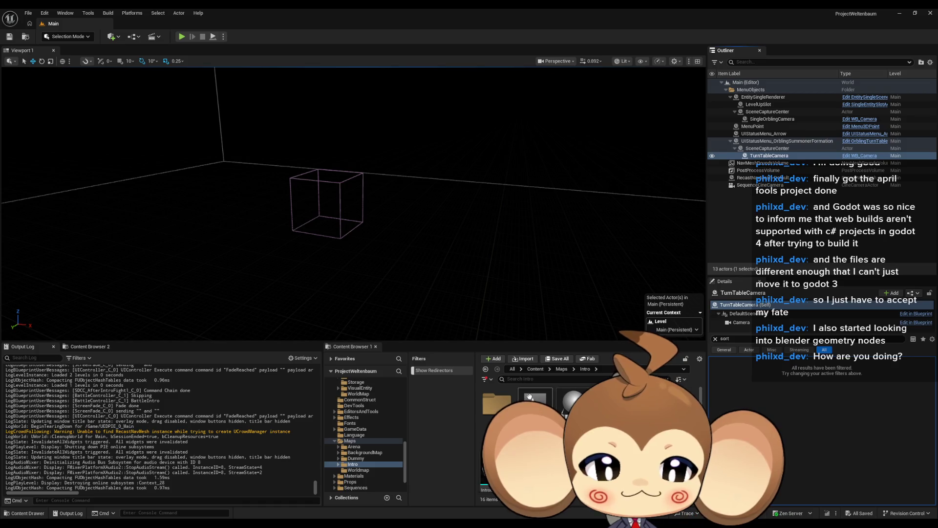
Navigate Content > Blueprints > BattleSystem, briefly checking the Competitors folder.
click(536, 369)
double_click(573, 403)
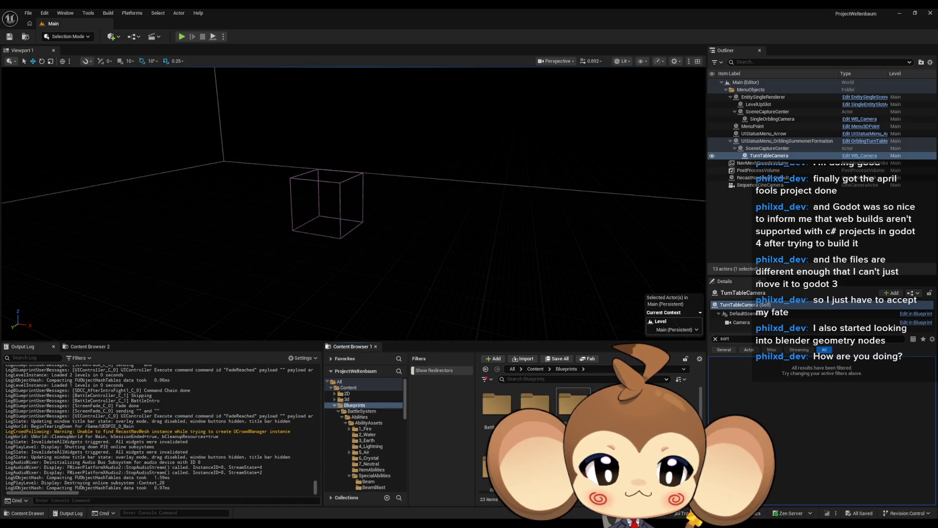
scroll(537, 415, down, 2)
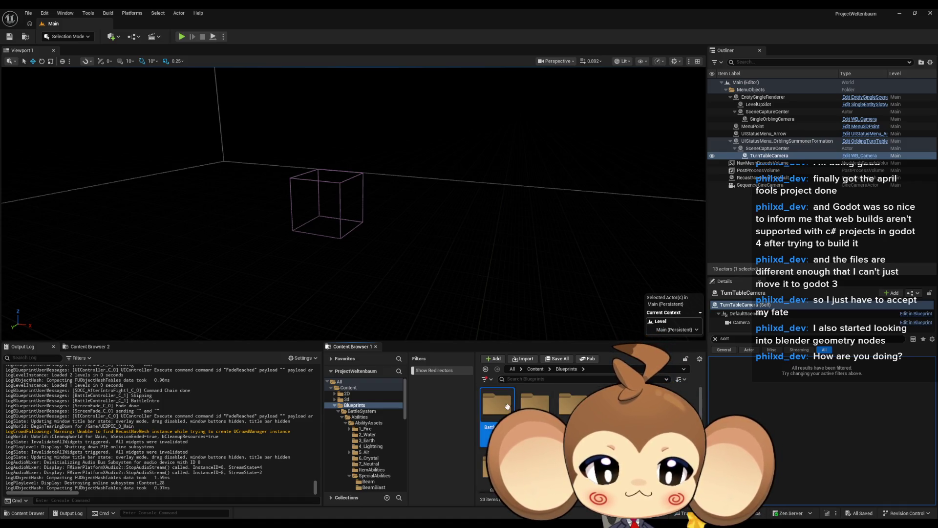
click(362, 411)
click(364, 437)
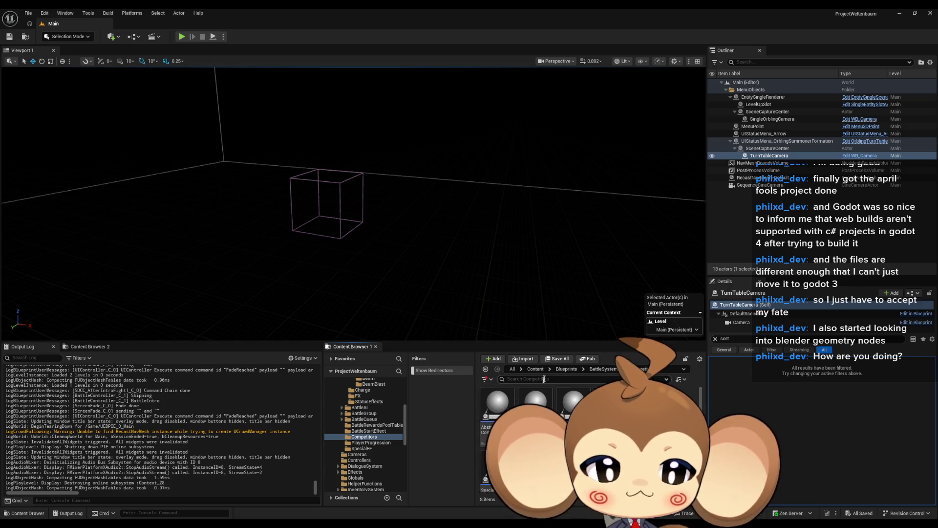
click(601, 369)
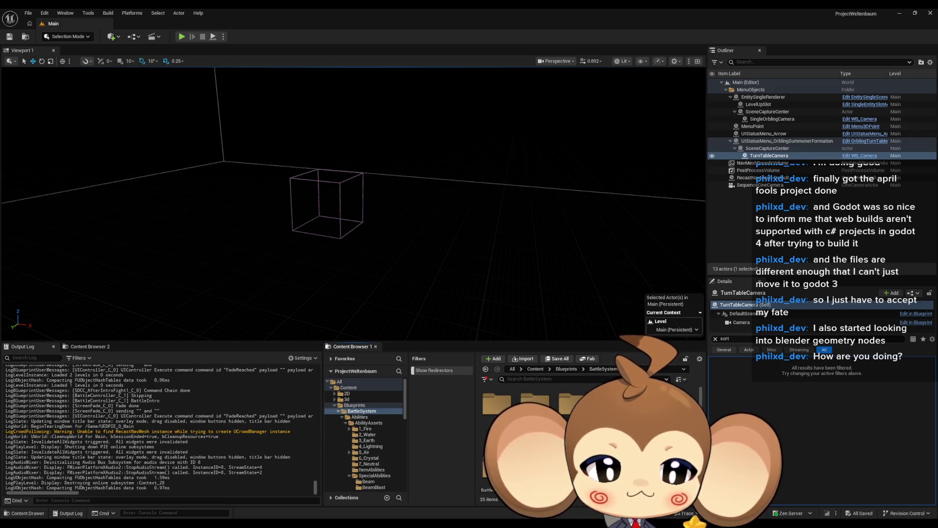
Open the BattleGroup folder and then the BossInfos data table.
double_click(573, 406)
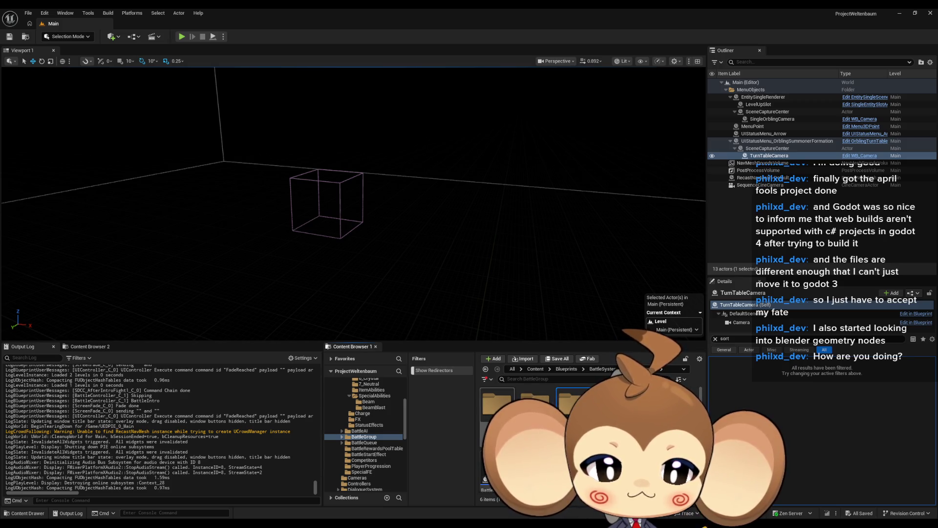
double_click(497, 405)
double_click(502, 414)
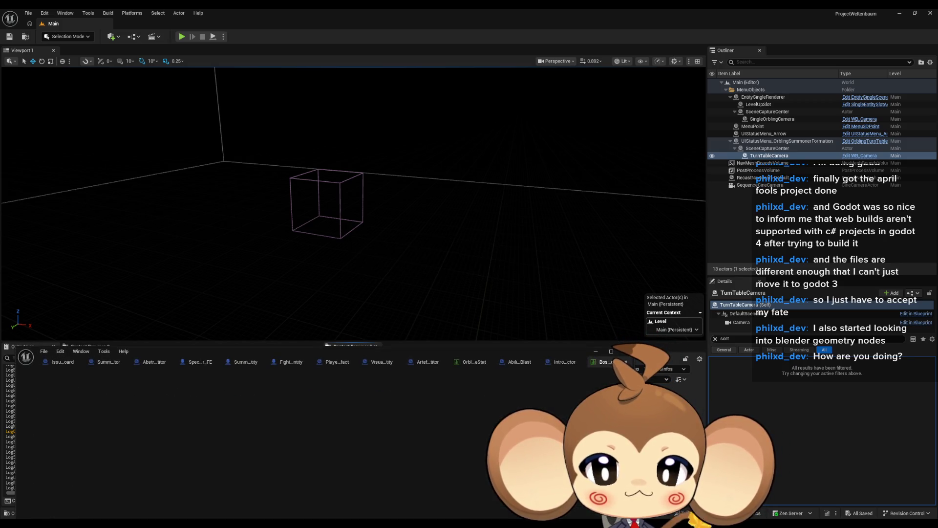
Move the BossInfosDT editor up and review the IntroBoss_Crystal row's fields in the Row Editor.
mouse_move(258, 352)
mouse_down()
mouse_move(250, 110)
mouse_move(247, 134)
mouse_up()
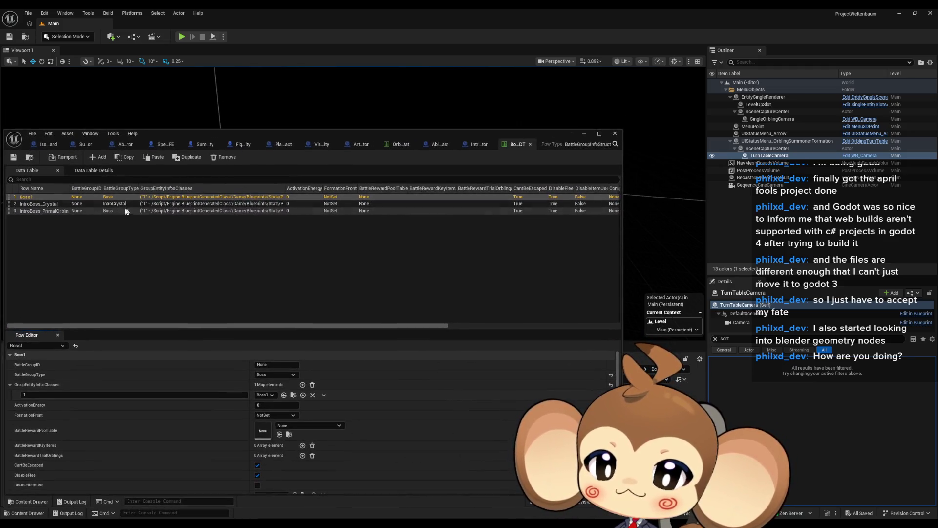
click(42, 205)
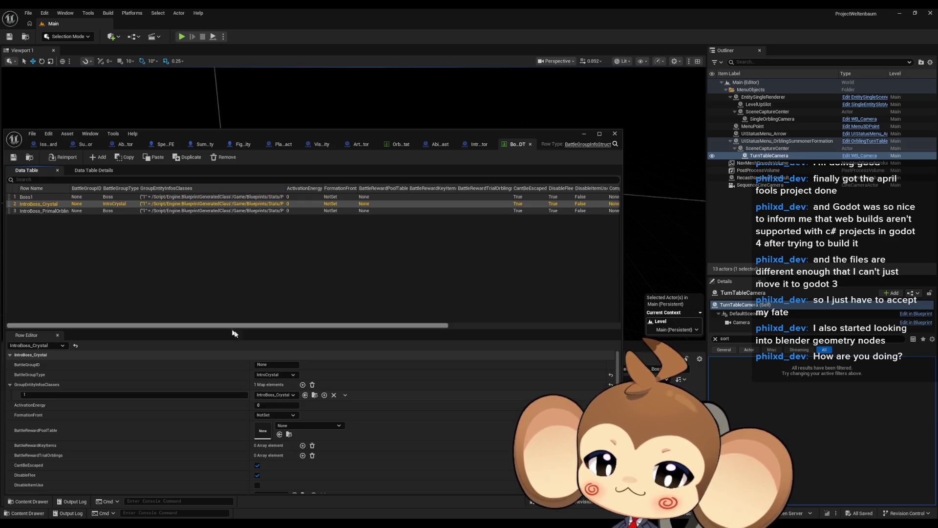
scroll(363, 426, down, 3)
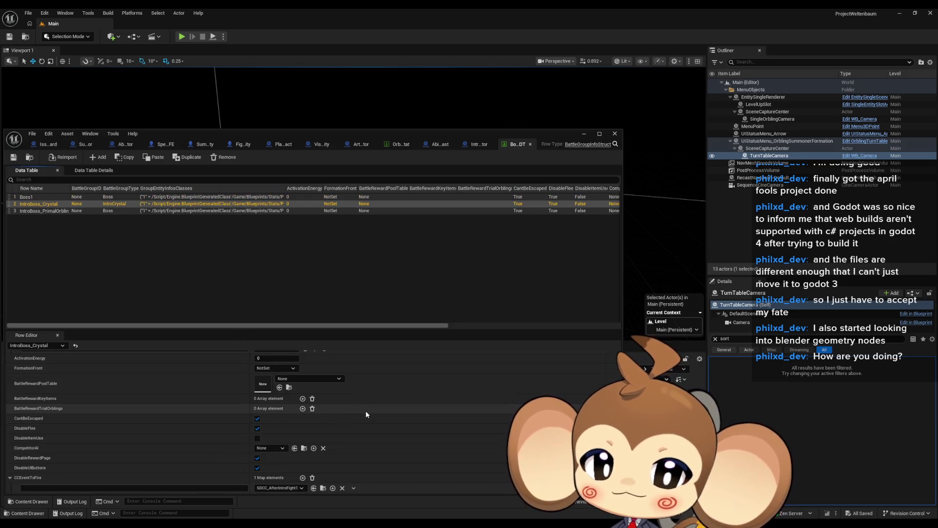
scroll(366, 414, up, 3)
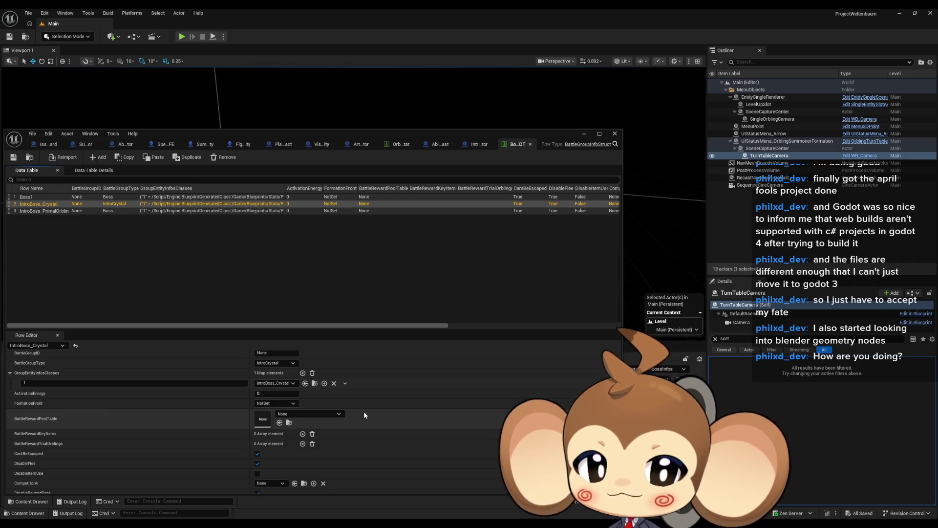
scroll(365, 413, down, 3)
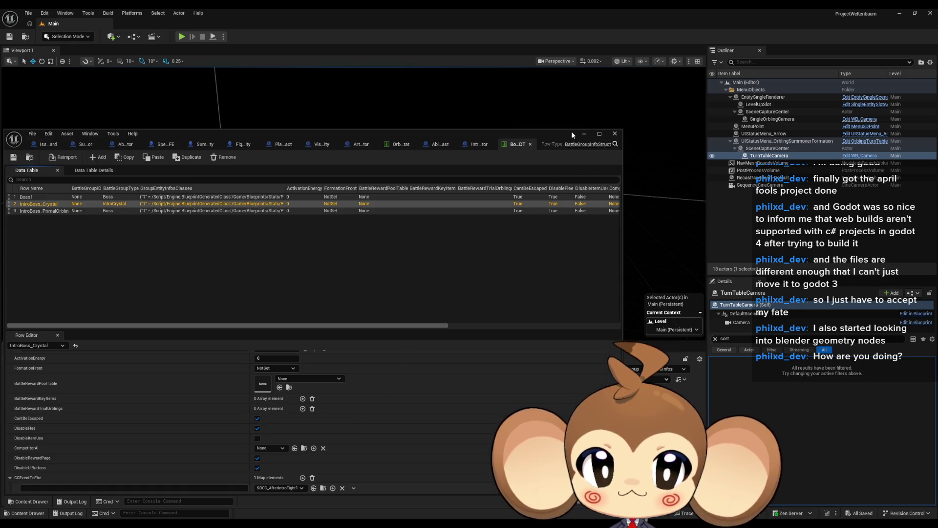
Maximize the BossInfosDT data table editor, then restore it to its smaller size.
drag(572, 134, 593, 125)
double_click(594, 125)
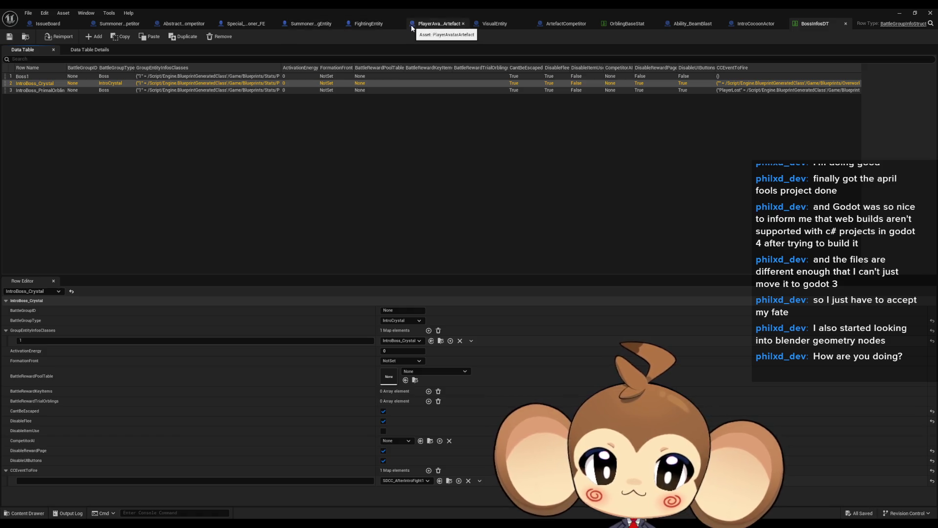
double_click(587, 9)
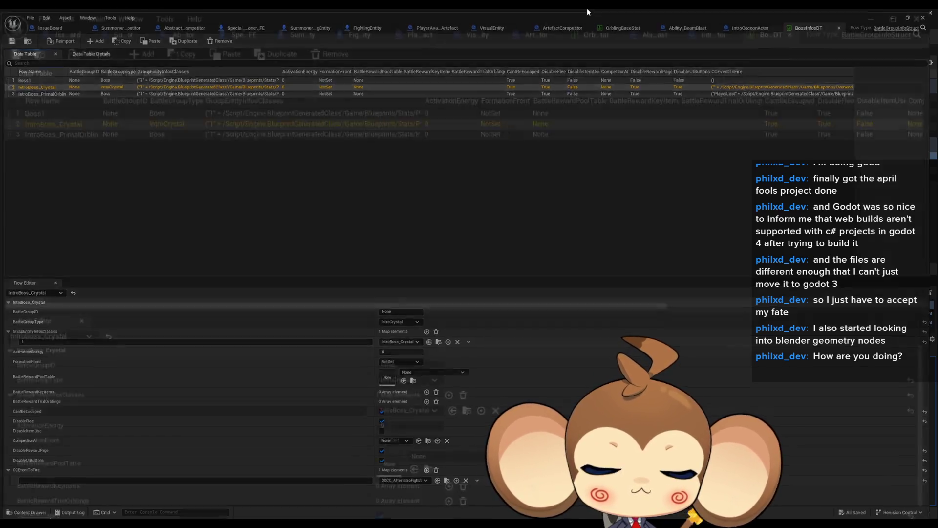
In BattleController, open the 2_CameraLevelLoadedListener graph and inspect its Current State and Bind Event nodes.
click(303, 127)
scroll(380, 297, up, 1)
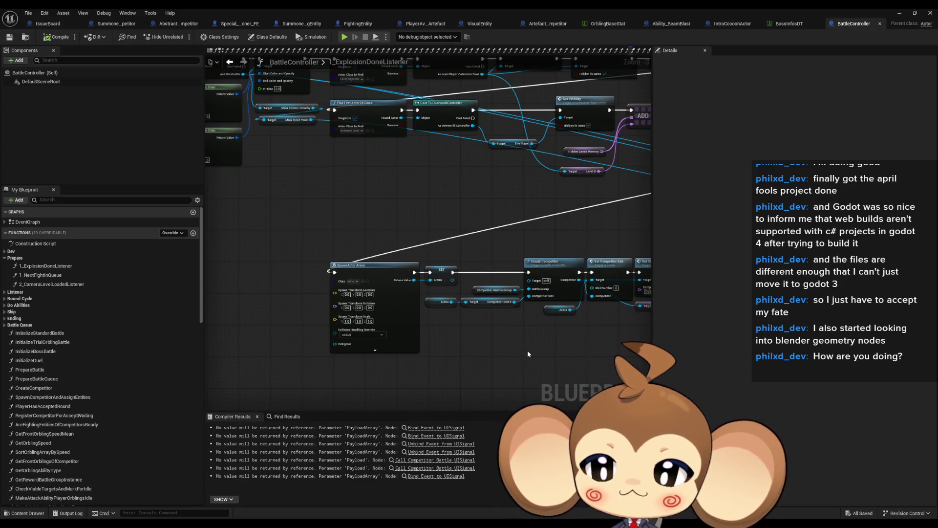
double_click(112, 287)
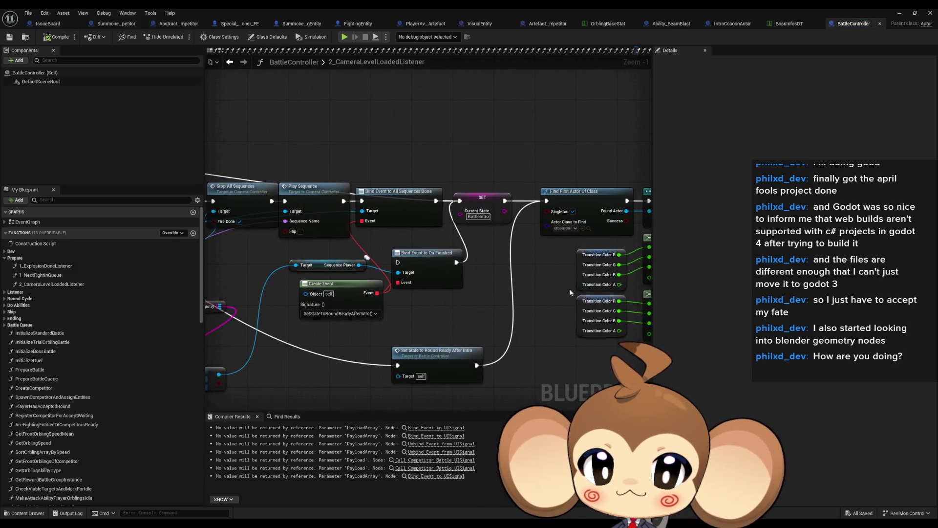
drag(538, 172, 556, 237)
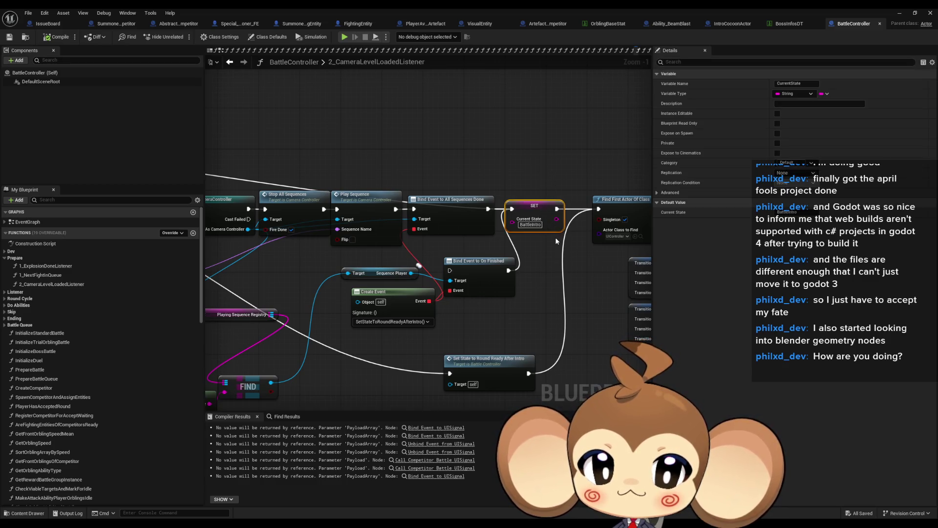
click(505, 276)
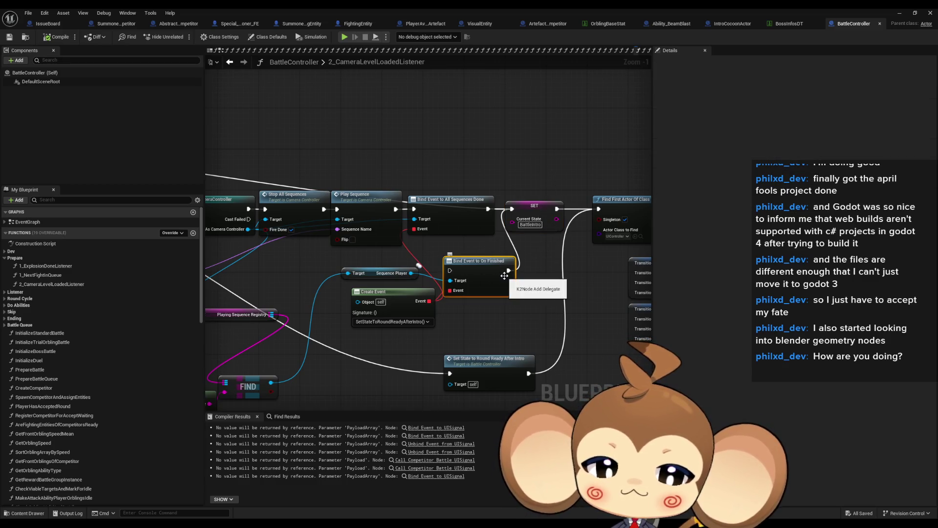
mouse_move(505, 276)
mouse_down()
mouse_move(621, 279)
mouse_move(622, 220)
mouse_move(565, 203)
mouse_up()
click(567, 268)
click(595, 285)
mouse_move(445, 266)
mouse_down()
mouse_move(515, 280)
mouse_move(487, 292)
mouse_up()
Find references to Current Idle Camera and jump to SetCameraData, where it is set.
click(371, 240)
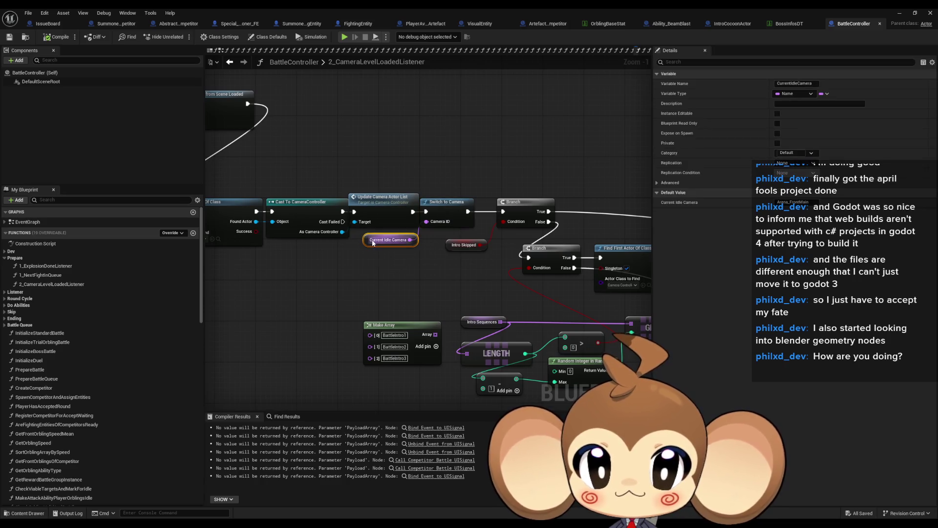
right_click(370, 242)
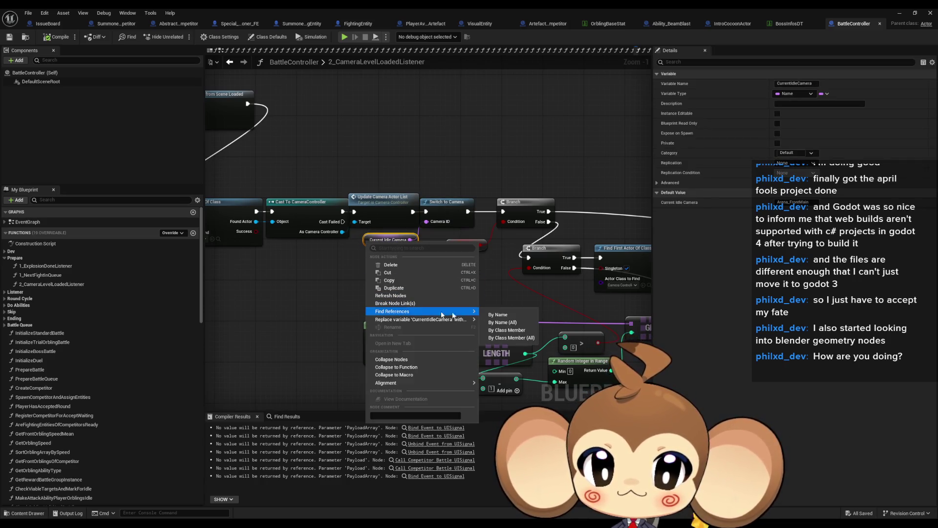
click(509, 339)
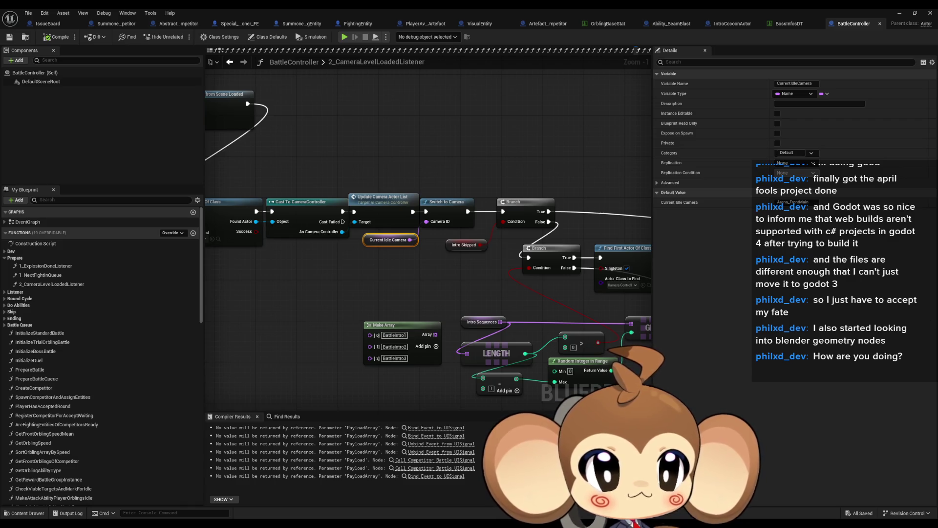
key(alt+Left)
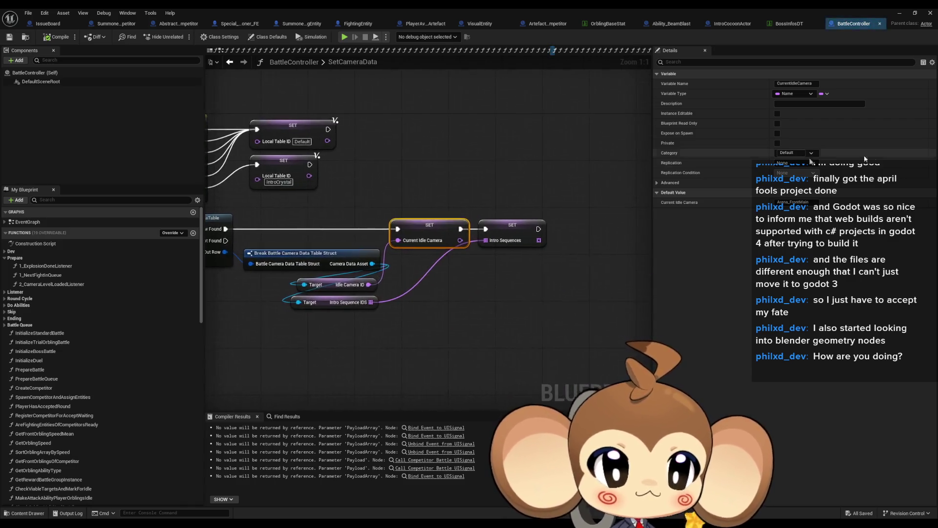
Review SetCameraData's table lookup, selecting the IntroCrystal Local Table ID setter and getter nodes.
scroll(489, 195, down, 2)
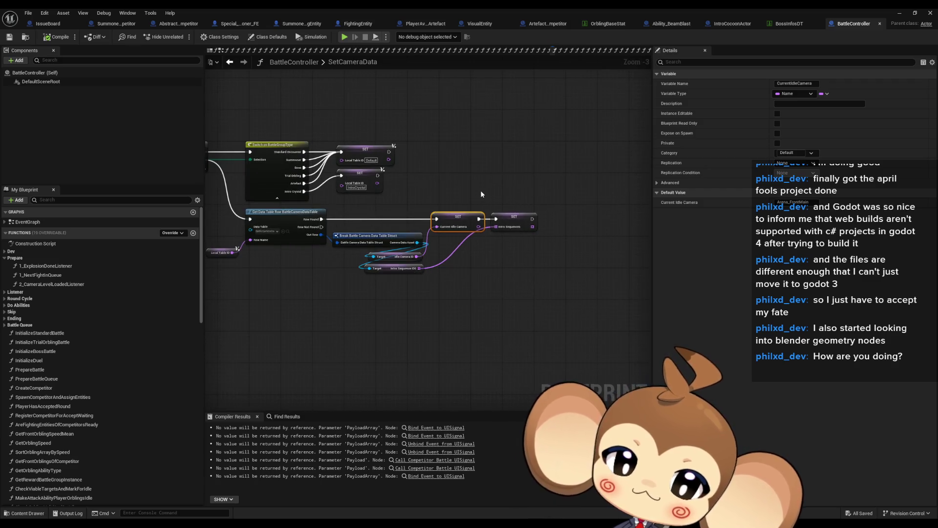
drag(480, 189, 584, 199)
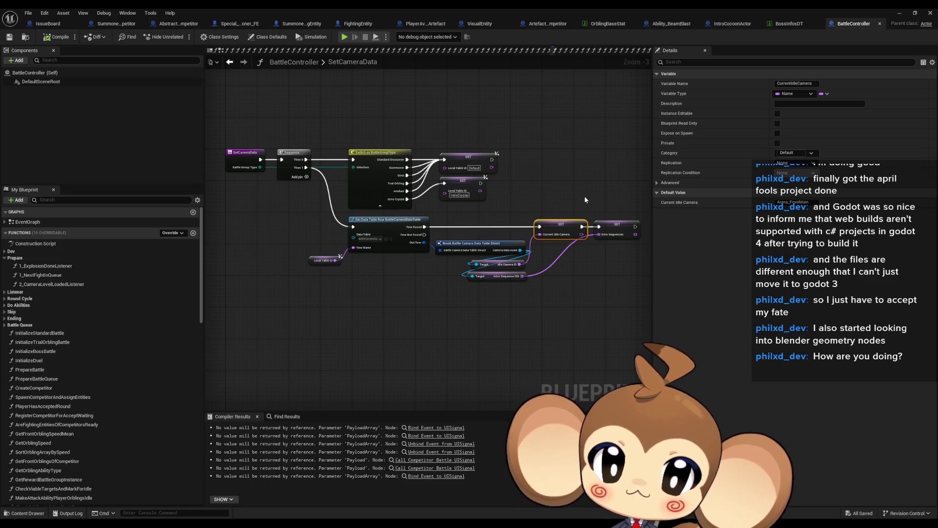
scroll(585, 195, up, 1)
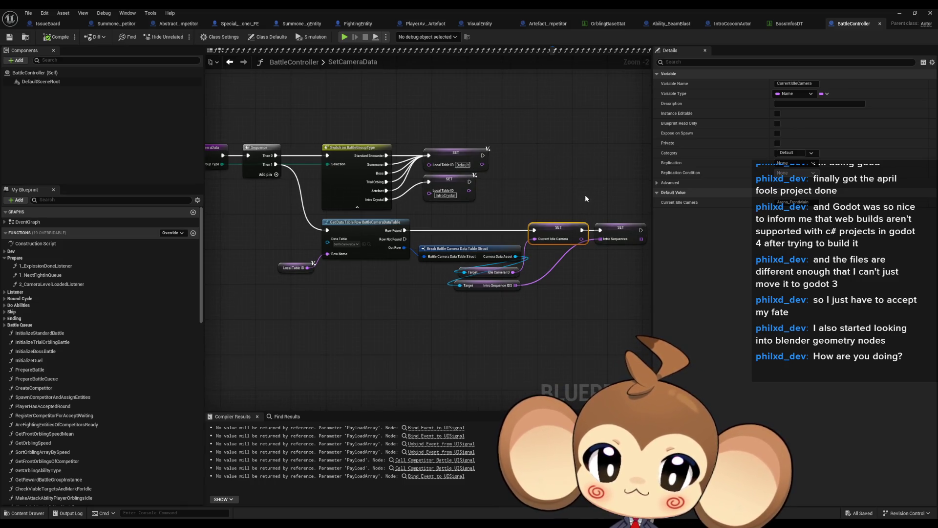
click(465, 196)
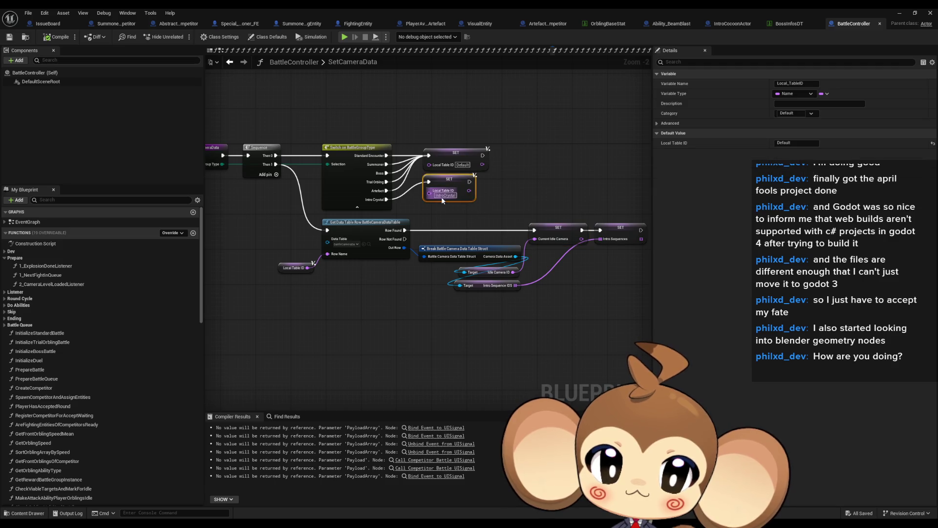
drag(535, 199, 639, 230)
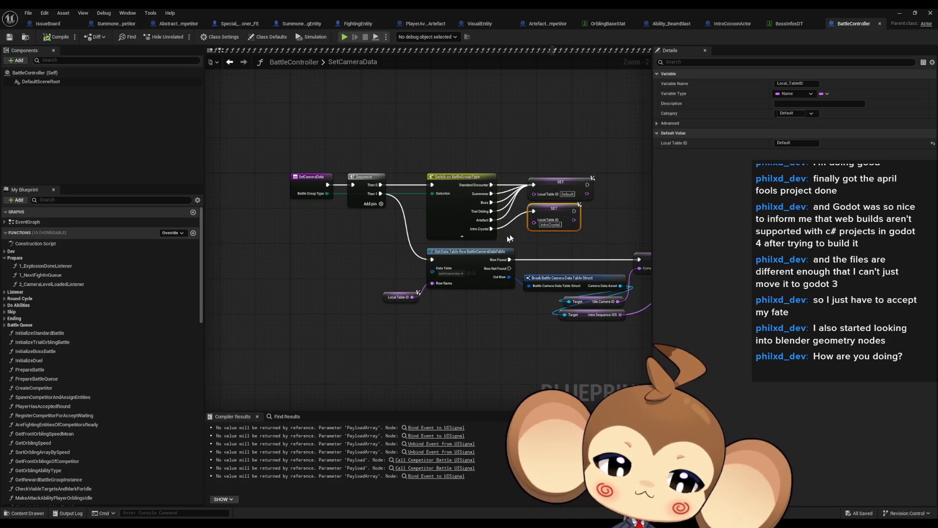
scroll(491, 292, up, 2)
drag(514, 283, 409, 264)
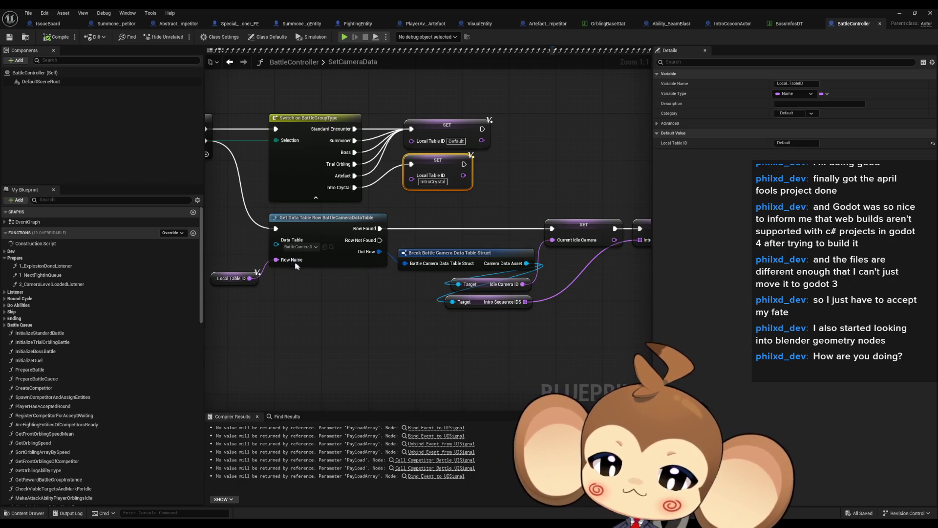
drag(254, 249, 370, 259)
drag(305, 254, 349, 309)
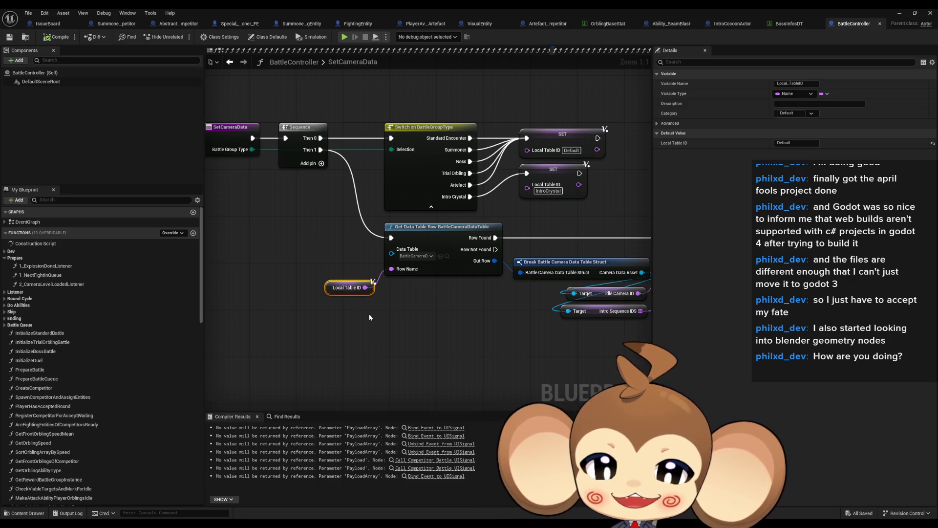
Find all callers of SetCameraData and go to its call in PrepareBattle.
scroll(414, 247, down, 1)
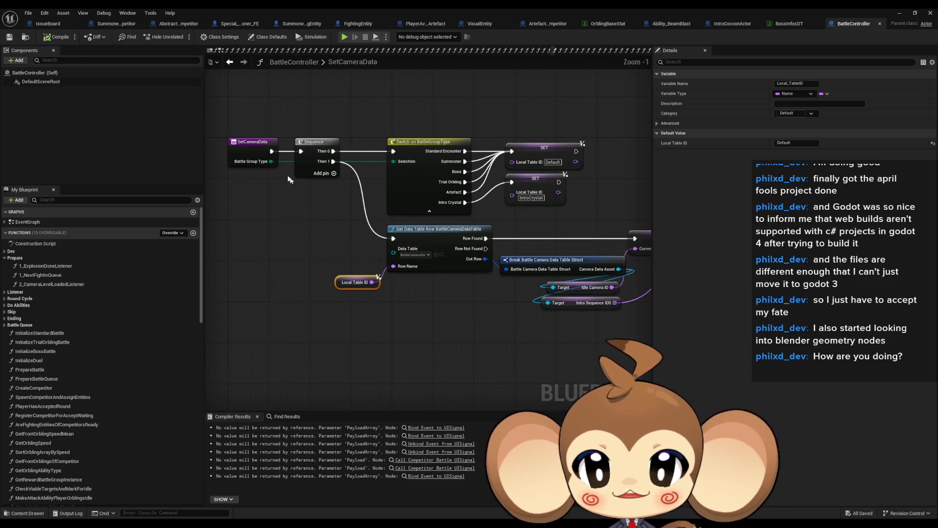
right_click(251, 147)
mouse_move(312, 232)
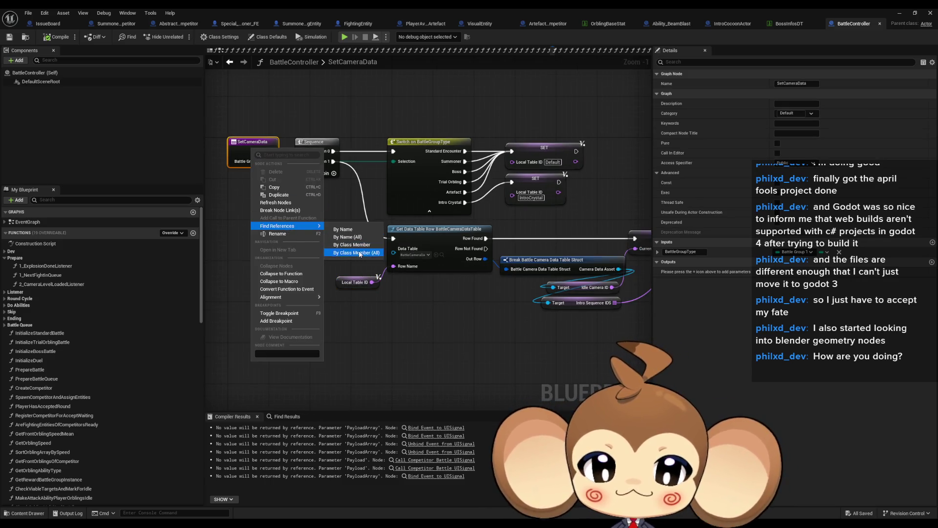
click(359, 254)
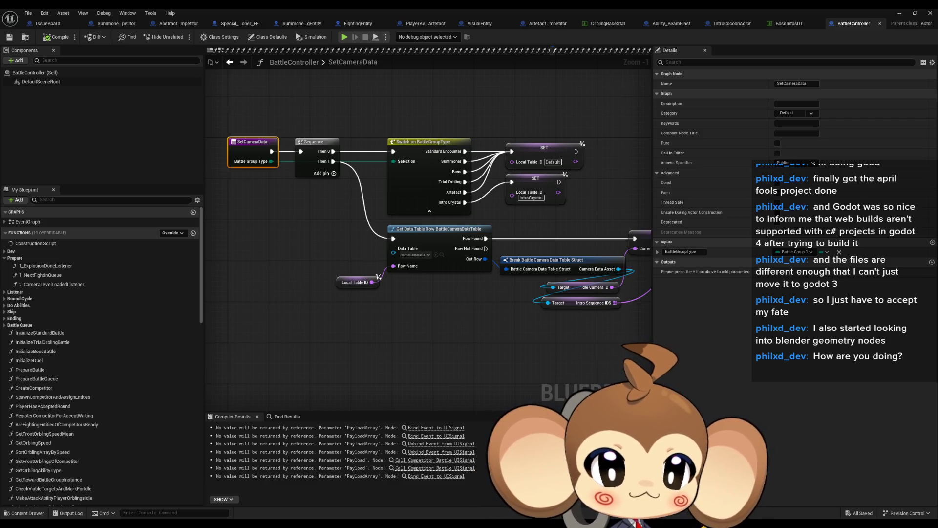
key(alt+Left)
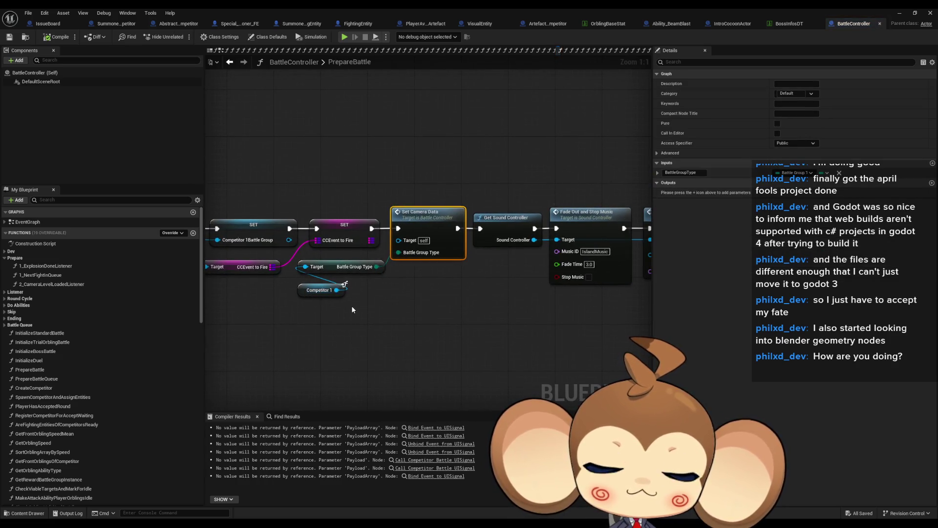
Pan the PrepareBattle graph slightly, then bring the BossInfosDT table back into view.
drag(352, 307, 382, 300)
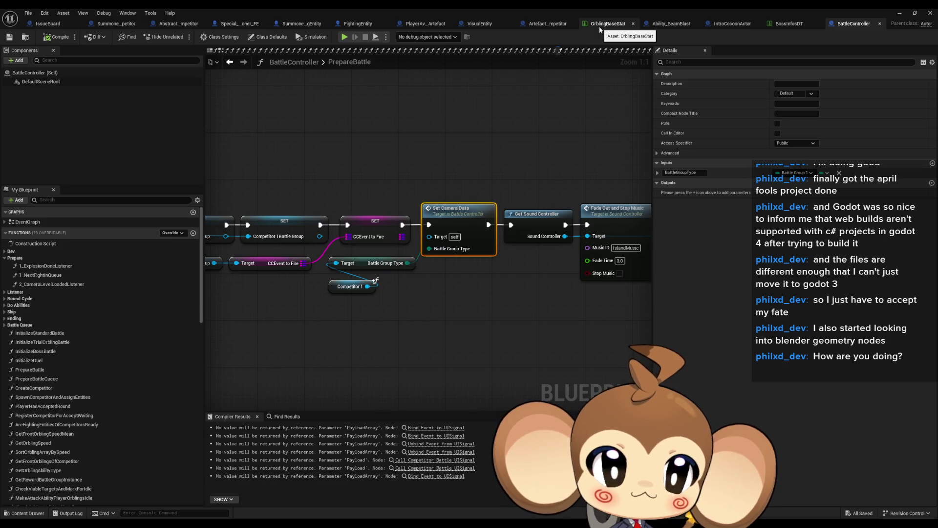
click(795, 27)
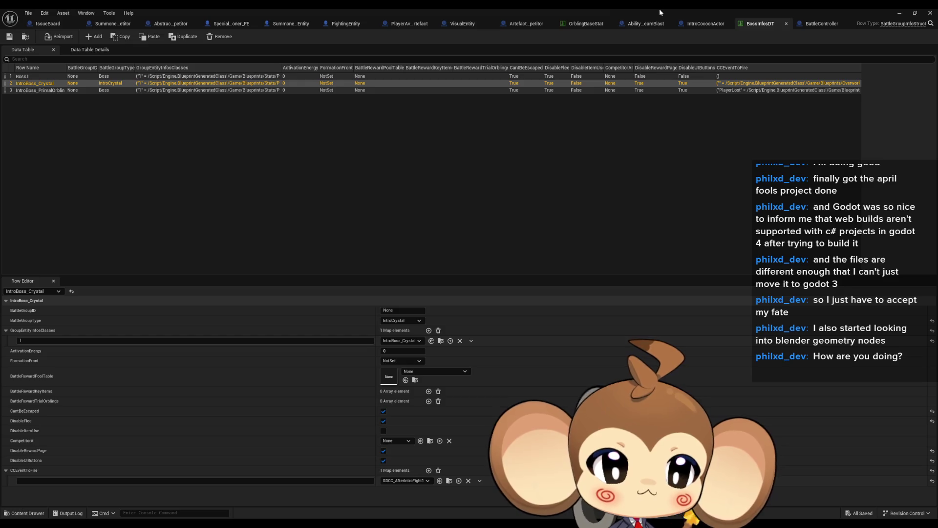
click(826, 24)
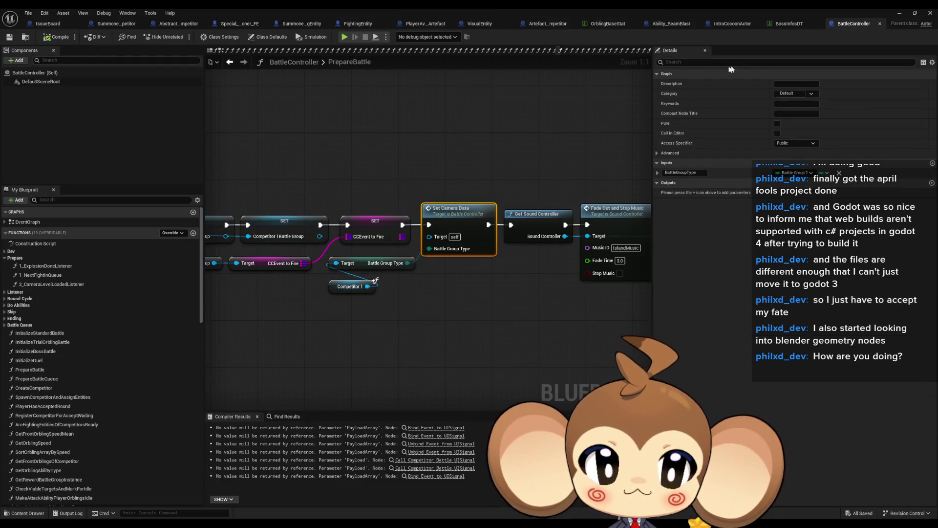
click(786, 24)
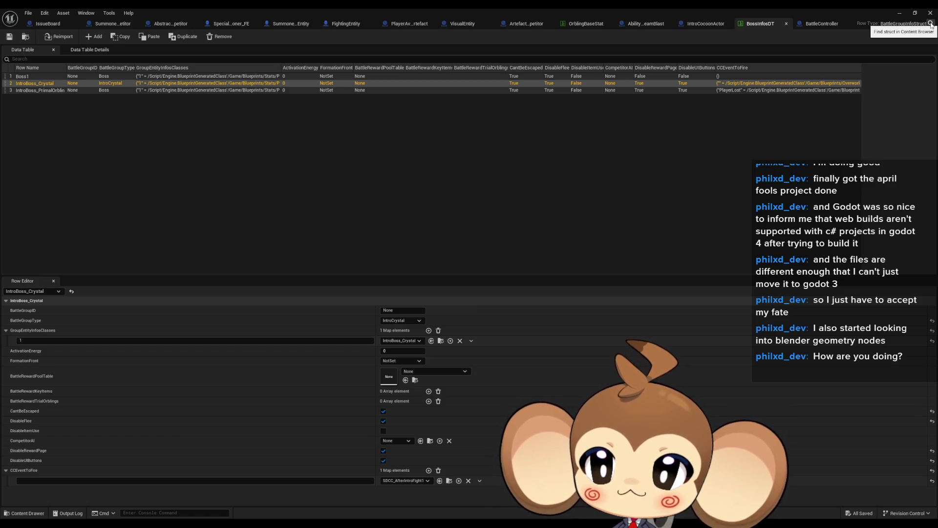
Un-maximize the data table, open BattleGroupInfoStruct from the Row Type link, and maximize it.
mouse_move(794, 11)
mouse_down()
mouse_move(559, 137)
mouse_move(329, 67)
mouse_up()
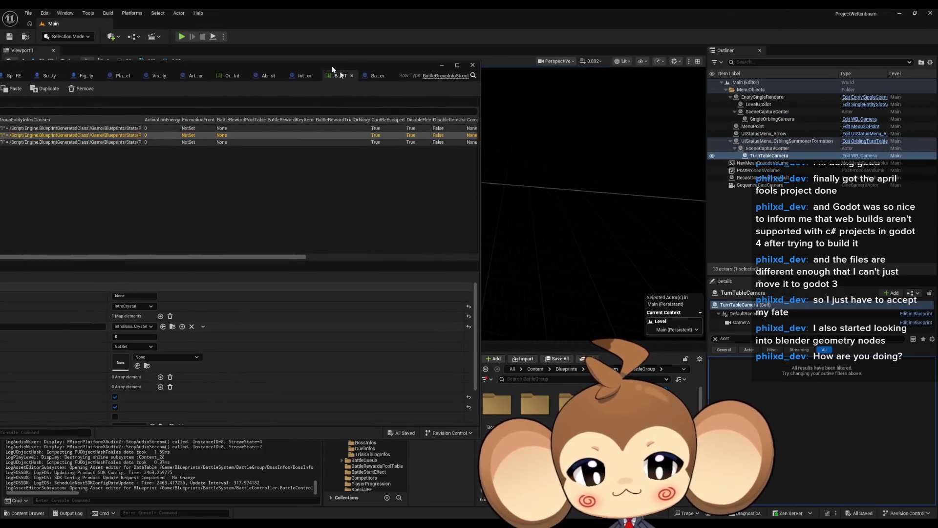
click(446, 76)
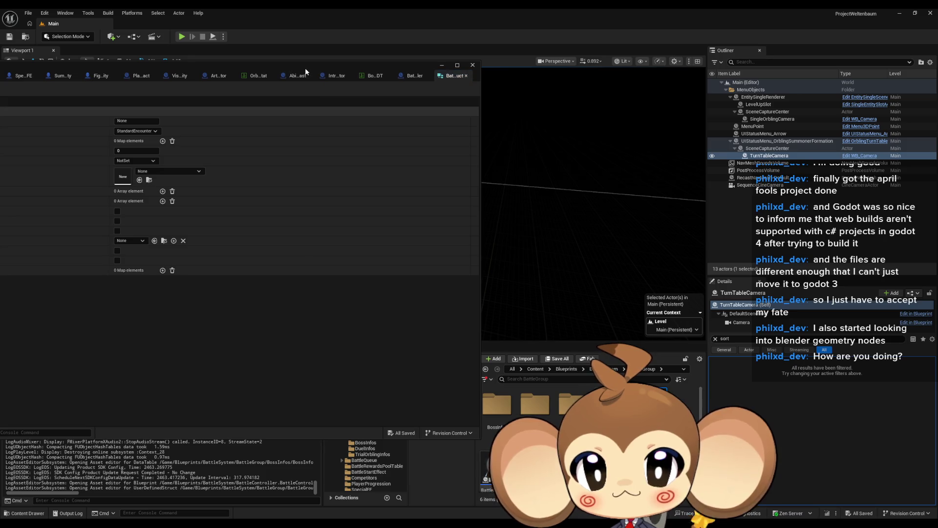
double_click(529, 107)
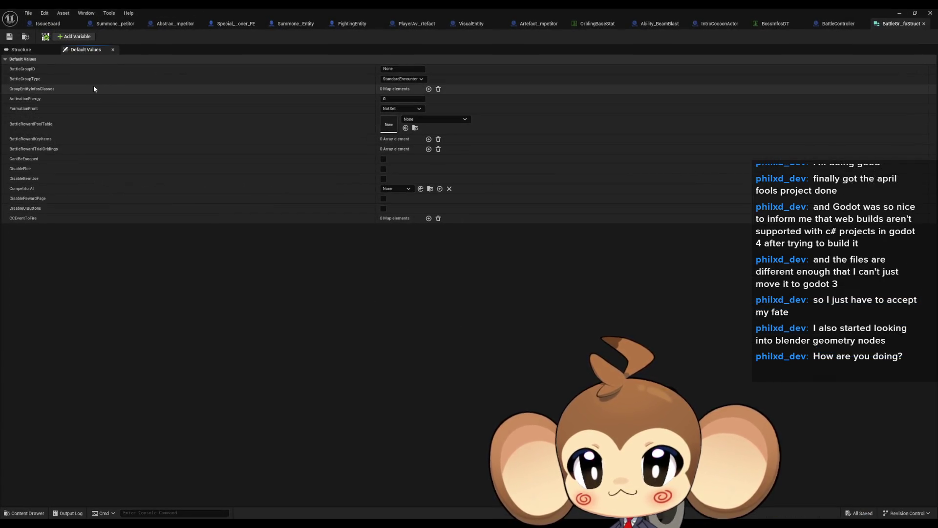
click(49, 49)
Add a new String member to the struct named IdleBattleCamera.
click(75, 37)
click(390, 228)
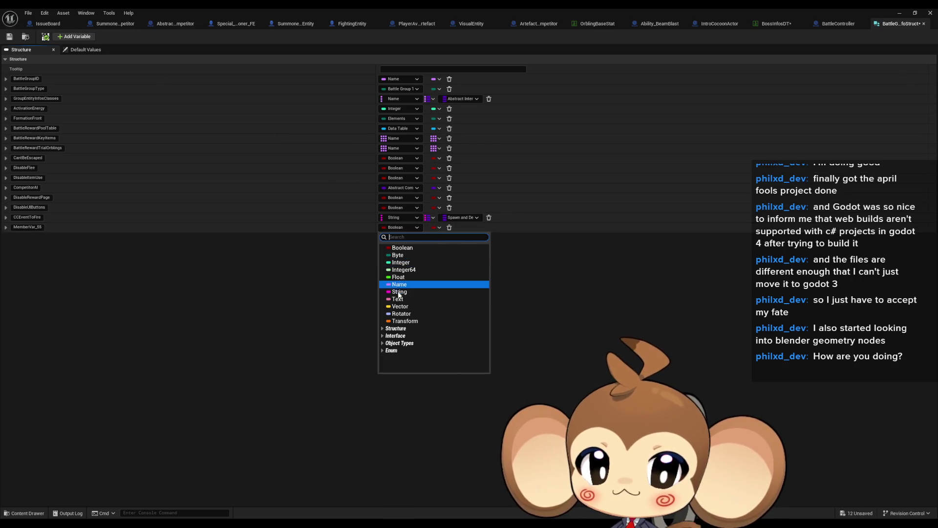
key(Escape)
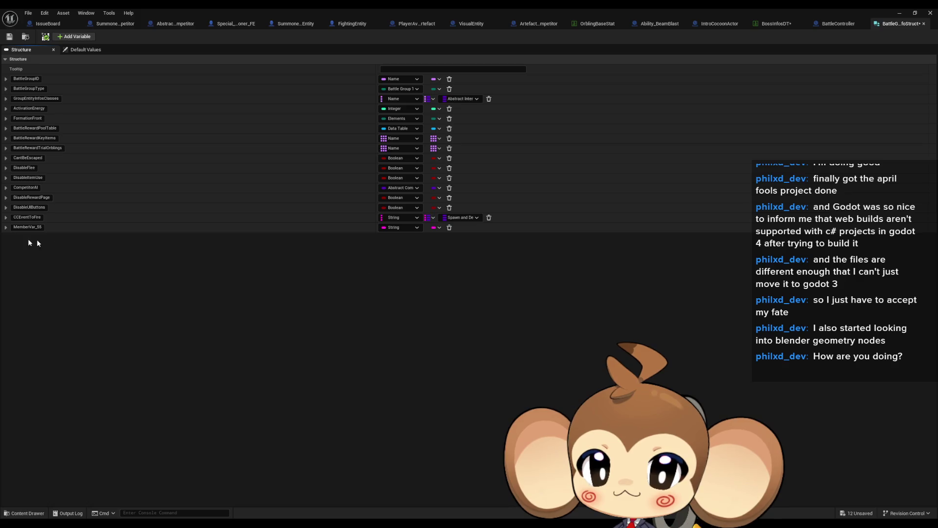
key(F2)
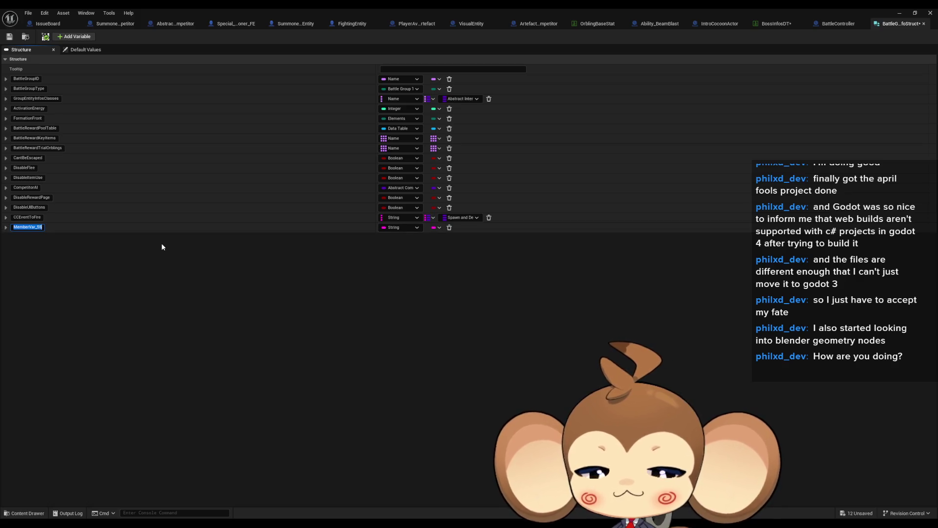
text(IdleBattleCa)
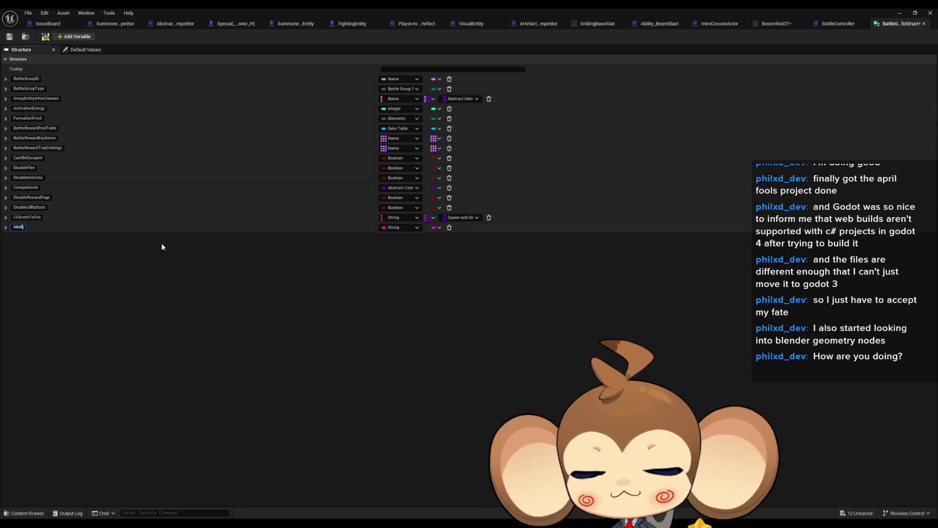
text(mera)
key(Return)
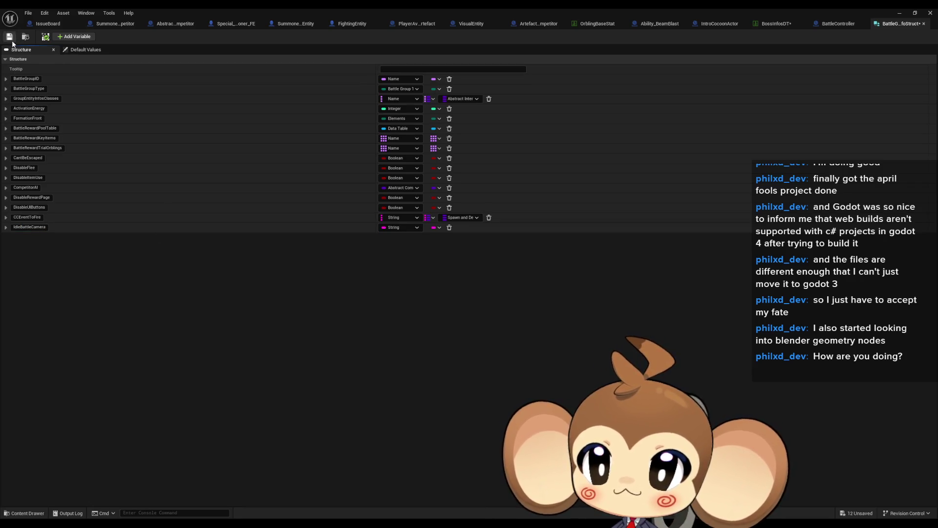
Give IdleBattleCamera the default value 'Default', save the struct, and view BossInfosDT.
click(79, 51)
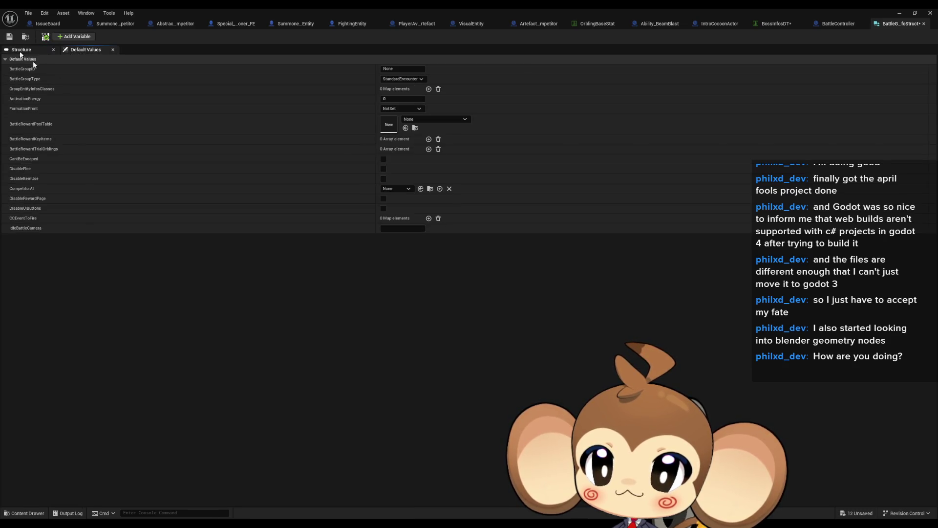
click(403, 229)
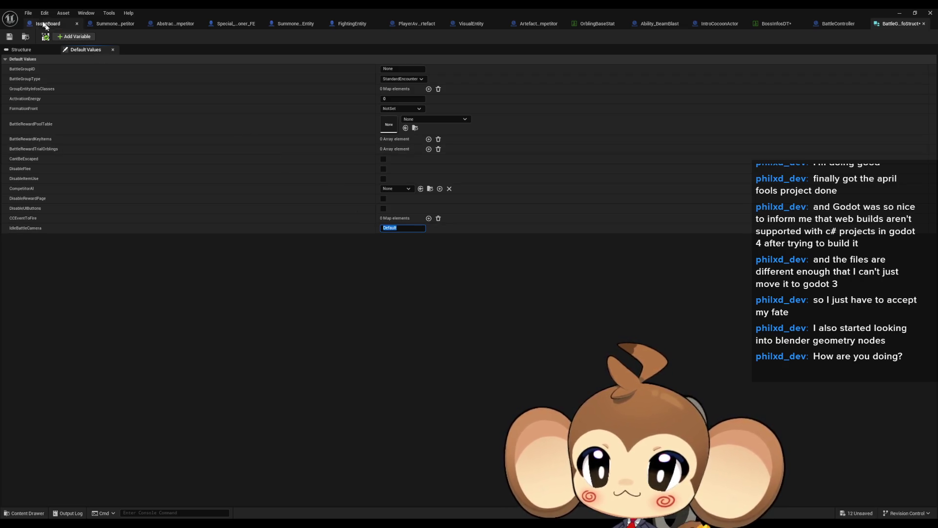
click(9, 36)
click(777, 25)
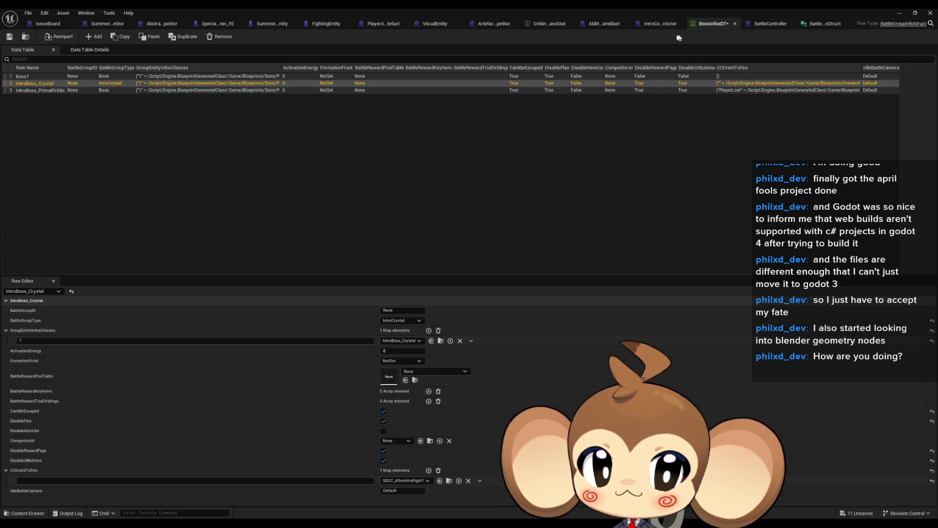
Switch to the BattleController blueprint tab showing the PrepareBattle graph.
click(769, 24)
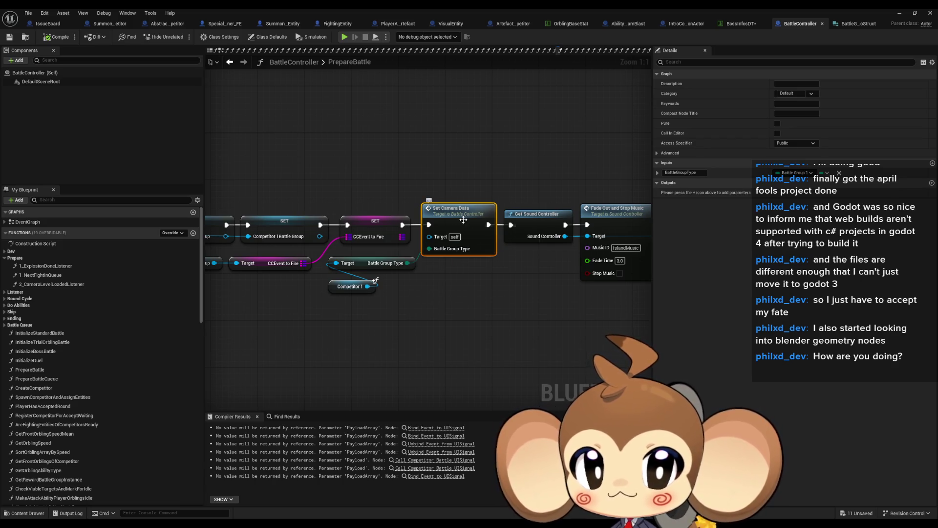
Add a String input named CameraID to Set Camera Data via the Details panel's Inputs section.
click(932, 163)
click(793, 182)
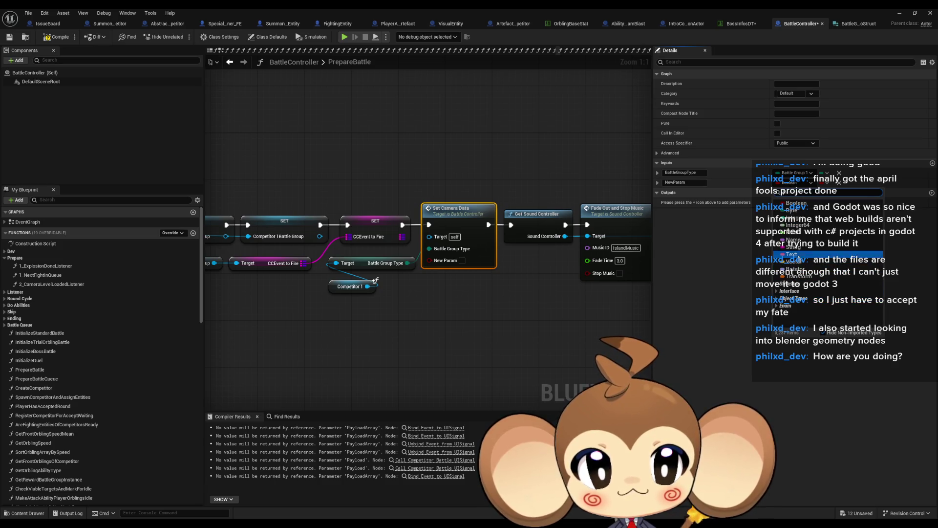
click(795, 247)
click(694, 183)
key(ctrl+a)
text(C)
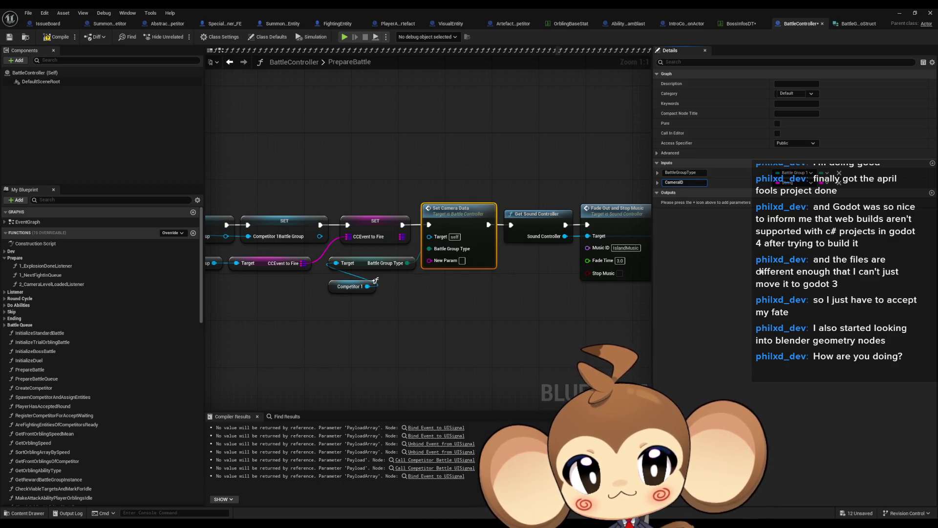
key(Return)
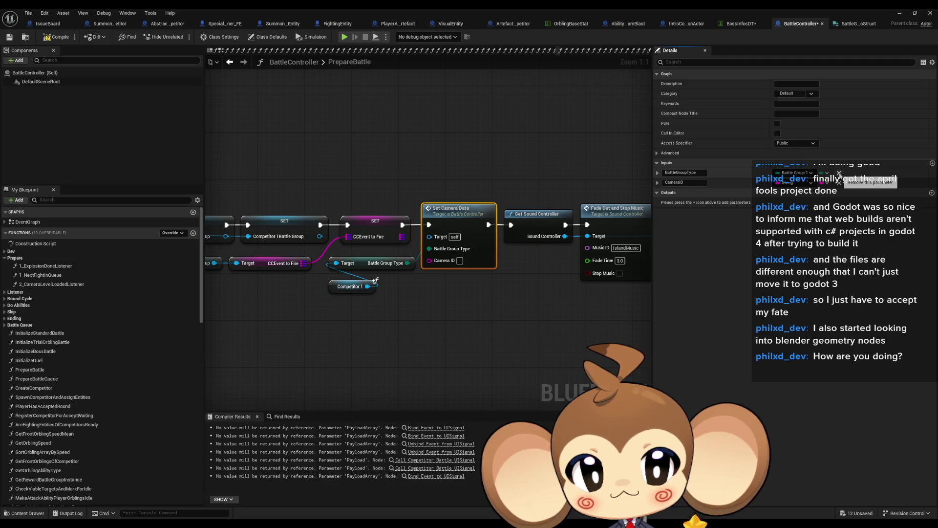
Open the SetCameraData graph, select its entry node, and delete the BattleGroupType input.
double_click(456, 216)
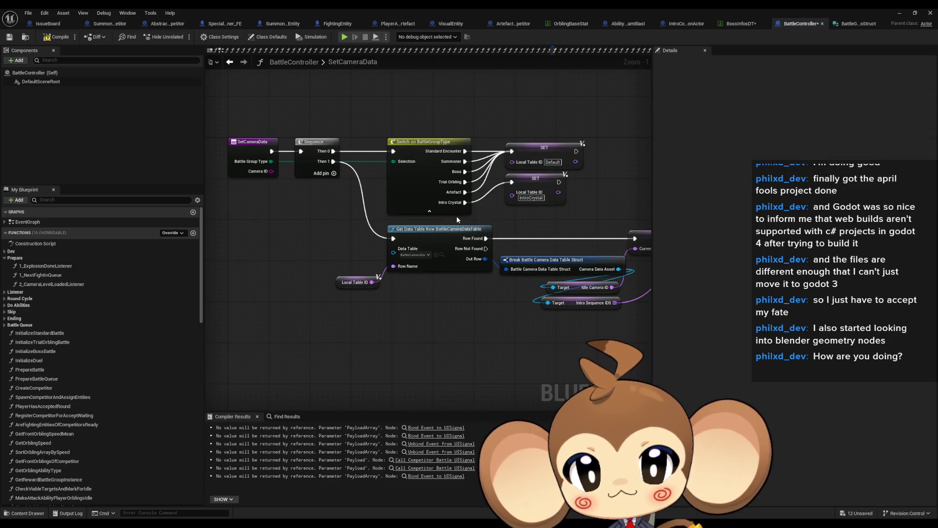
click(252, 144)
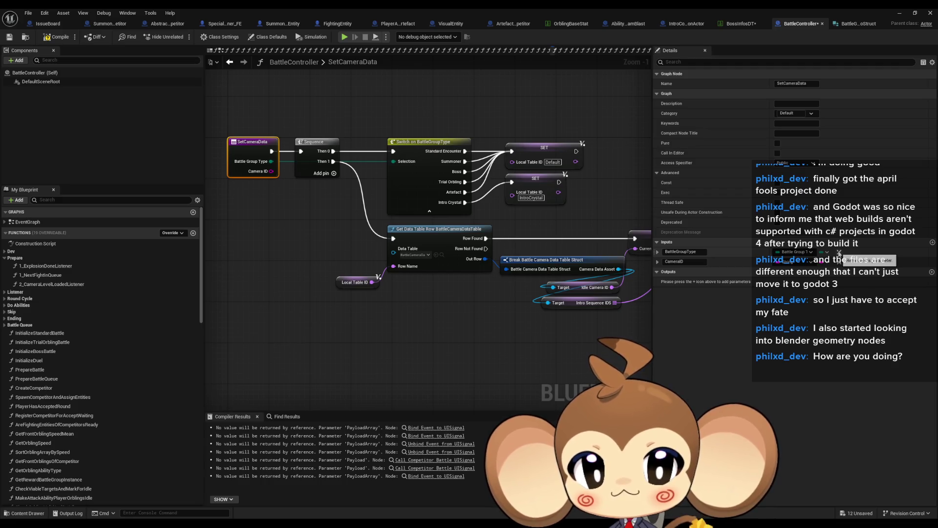
click(839, 252)
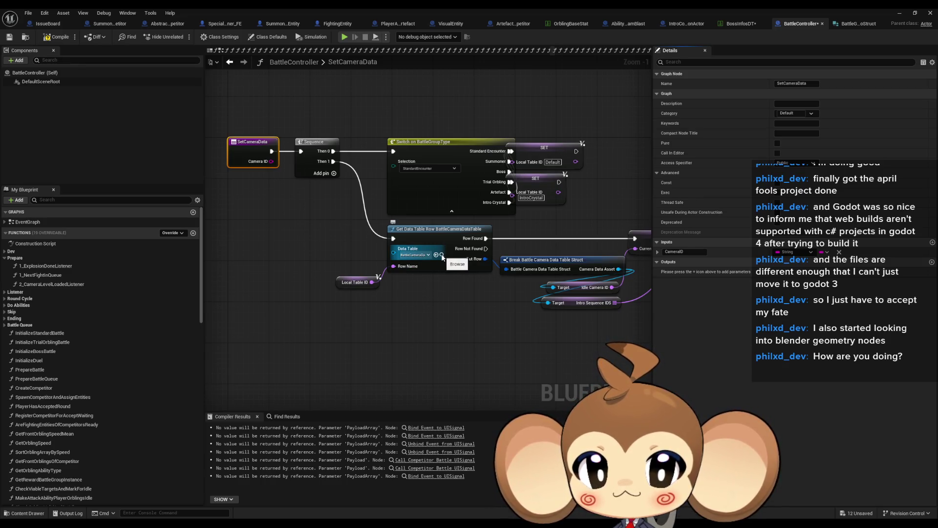
Restore and move the blueprint window, open BattleCameraDataTable, and inspect the IntroCrystal row name.
double_click(403, 7)
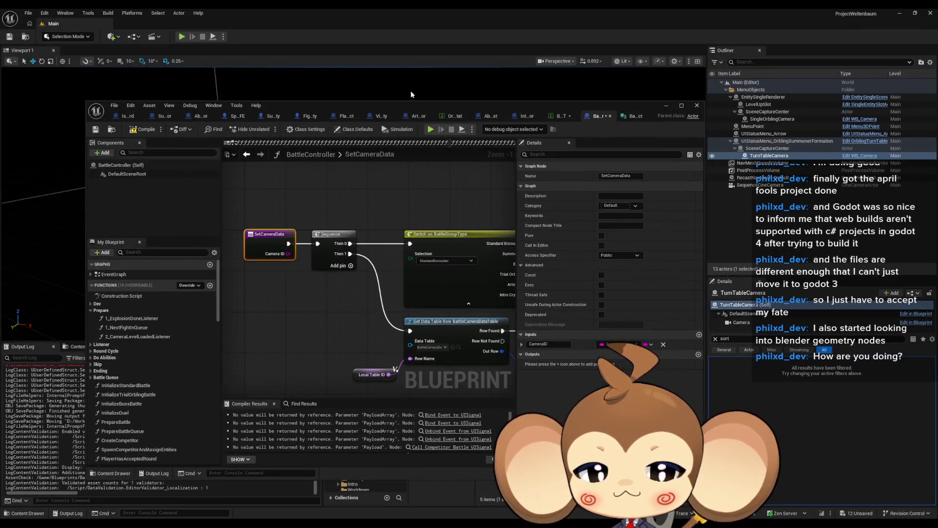
mouse_move(456, 104)
mouse_down()
mouse_move(185, 61)
mouse_move(534, 124)
mouse_up()
double_click(497, 406)
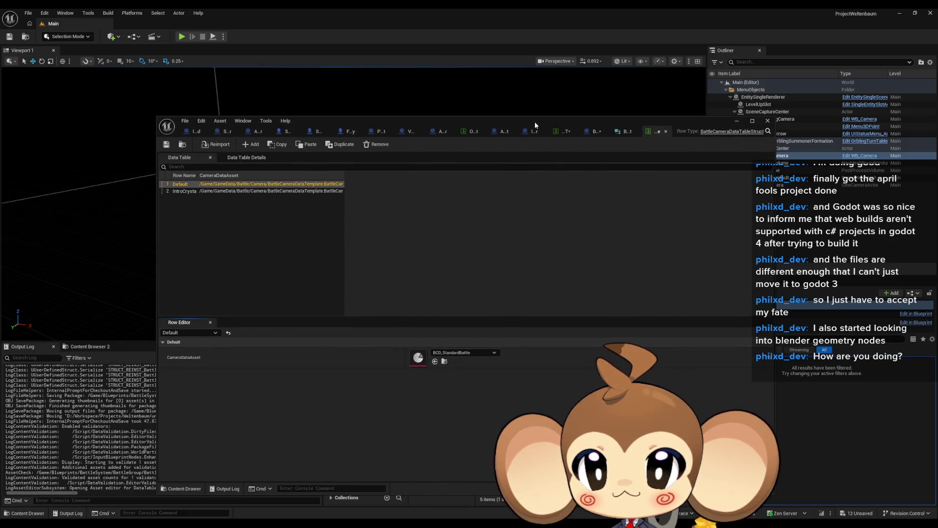
click(184, 191)
click(177, 192)
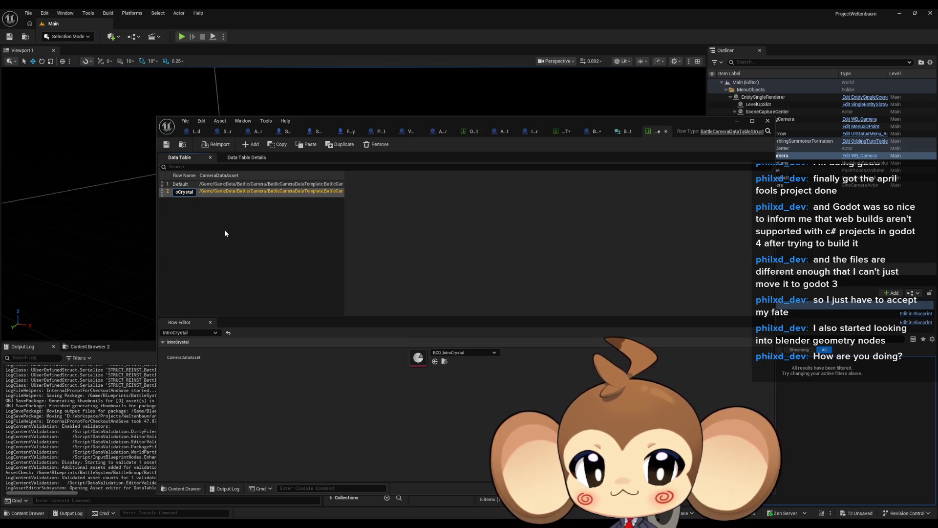
key(Return)
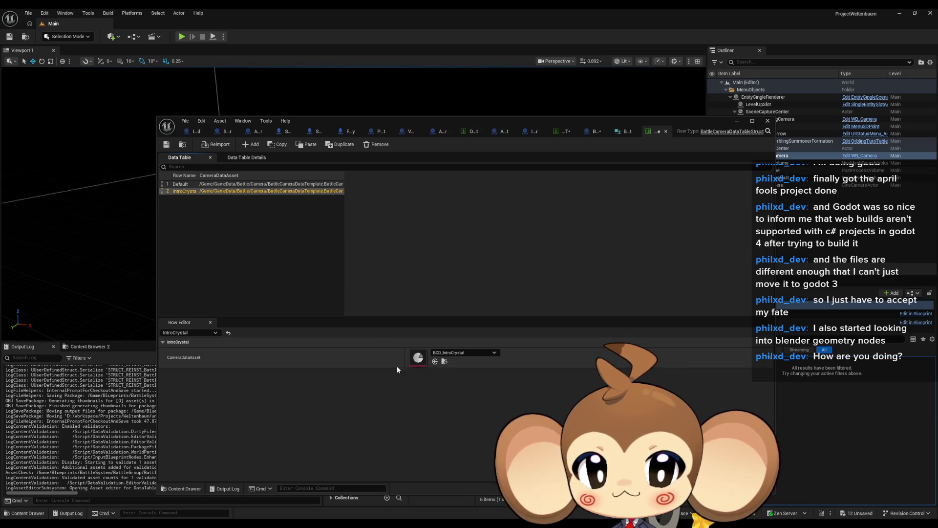
In BattleController, locate and select the Break Battle Camera Data Table Struct node.
click(592, 132)
scroll(396, 328, down, 2)
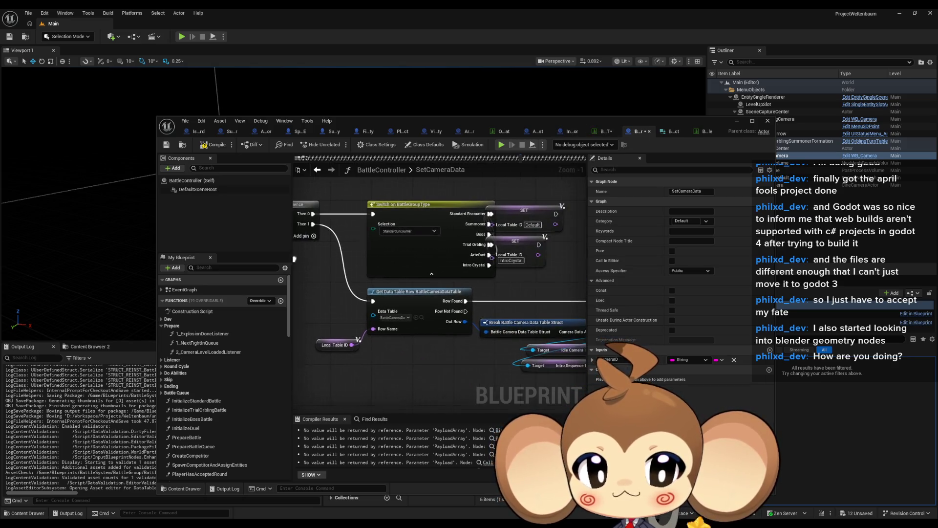
scroll(420, 308, up, 3)
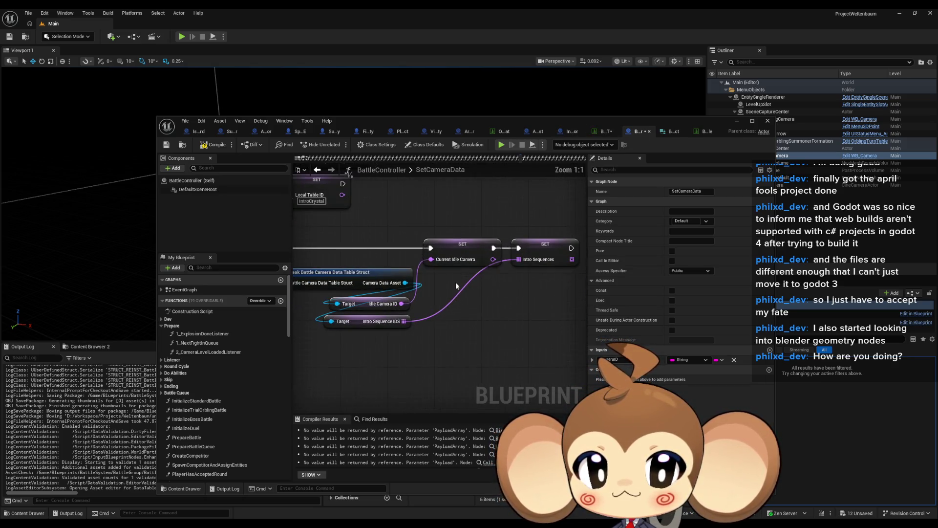
drag(444, 291, 592, 294)
click(494, 283)
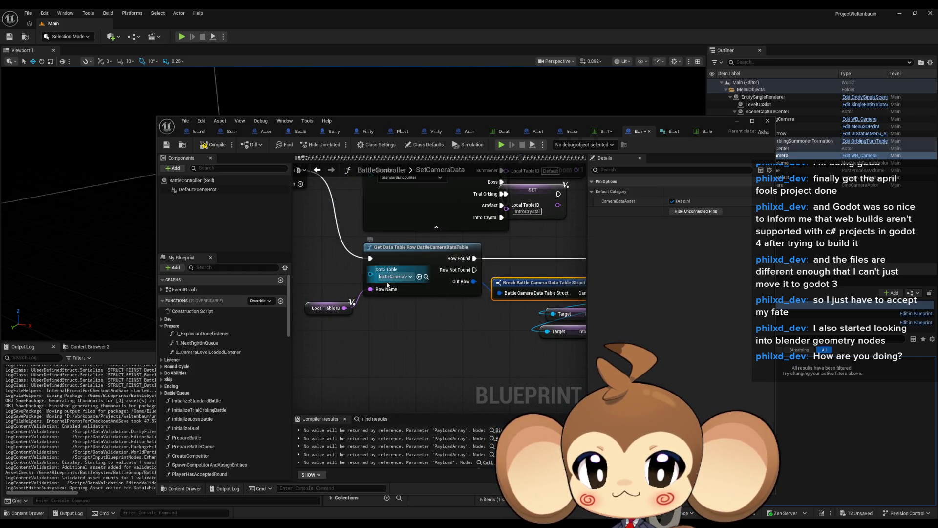
Compare the IntroCrystal row with the graph's lookup nodes, then reopen BattleCameraDataTable from the Content Browser.
click(706, 132)
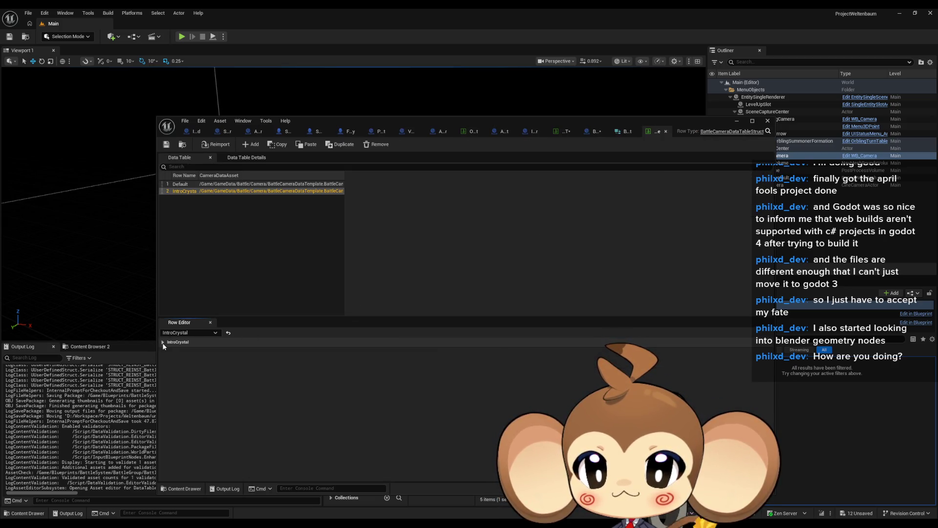
click(188, 191)
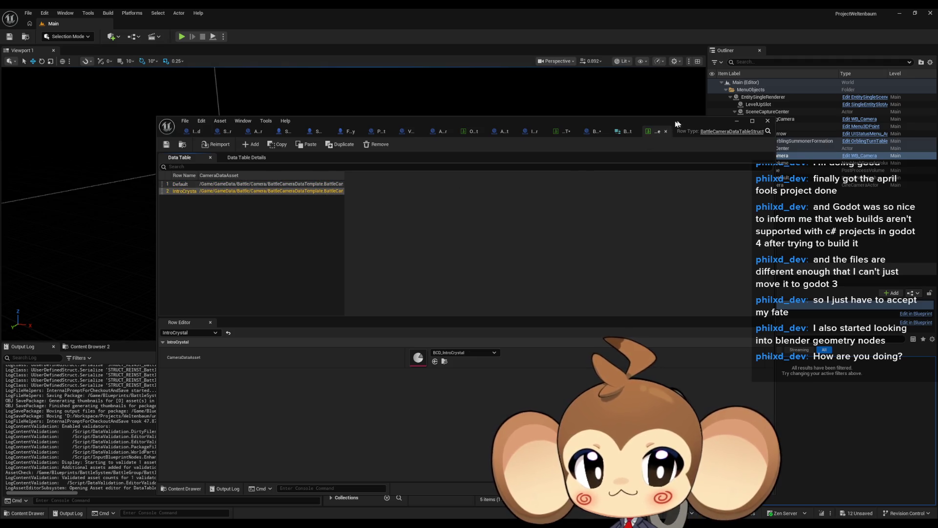
click(588, 132)
mouse_move(417, 294)
mouse_down()
mouse_move(363, 293)
mouse_move(382, 294)
mouse_up()
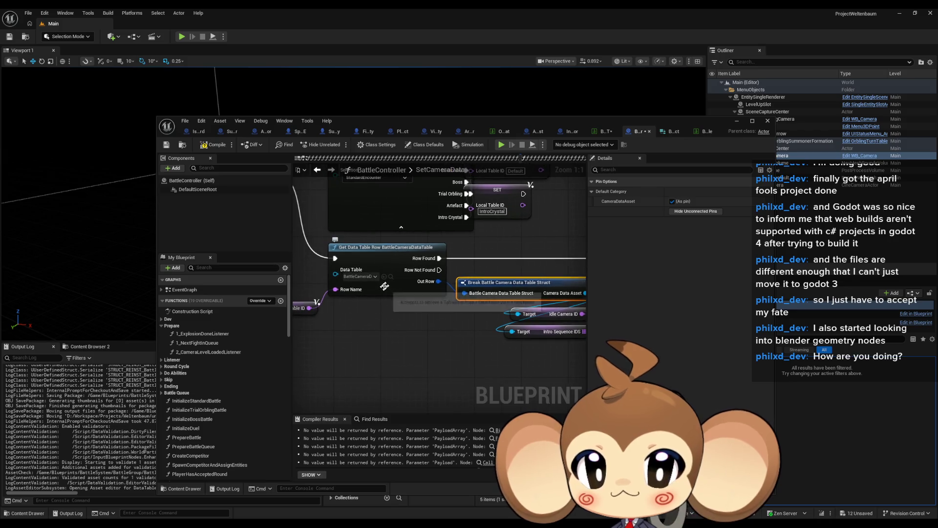
drag(476, 122, 424, 43)
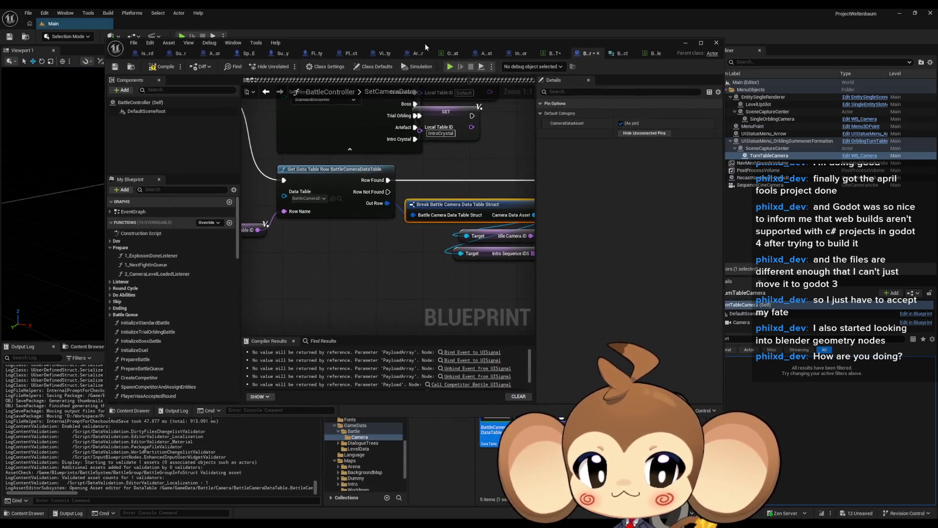
double_click(490, 429)
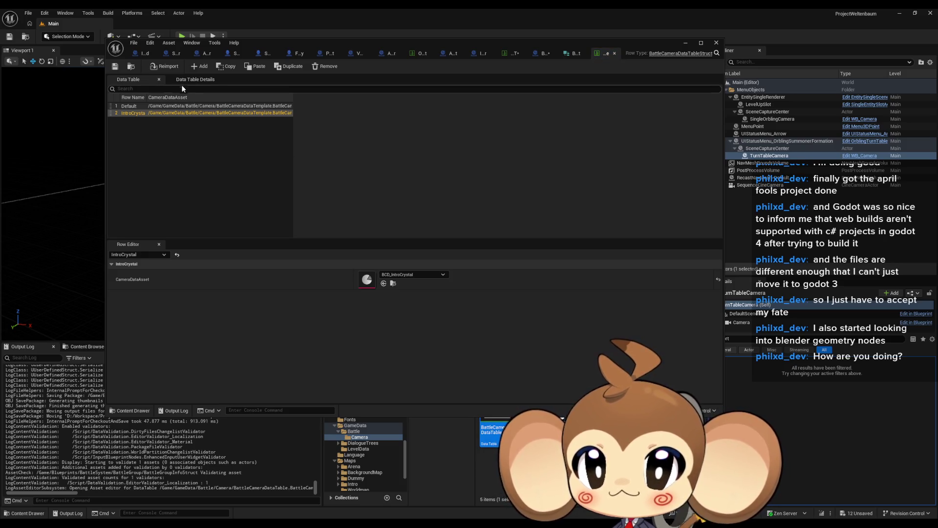
click(201, 79)
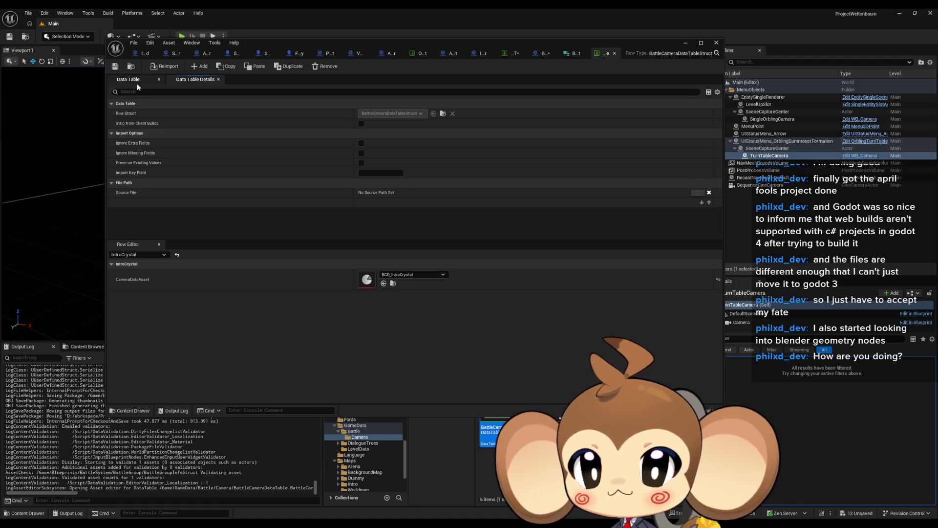
click(136, 80)
click(136, 107)
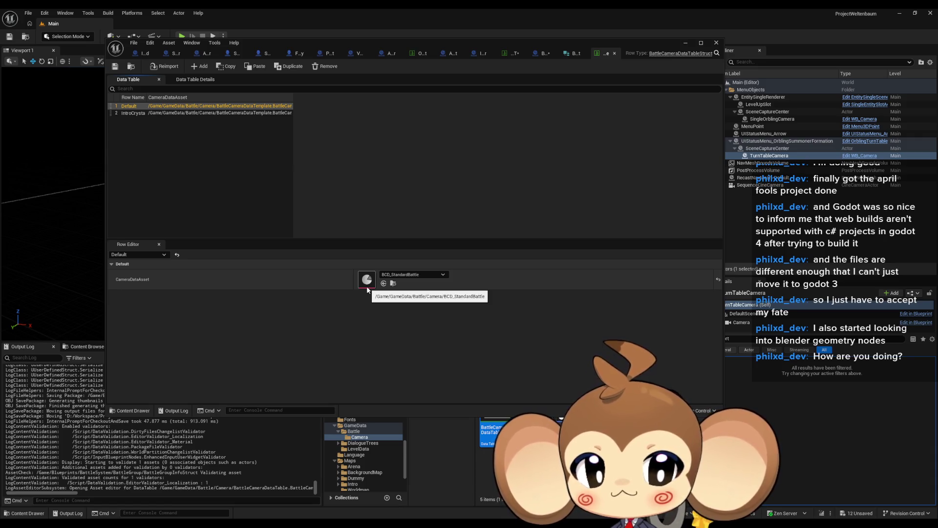
click(186, 112)
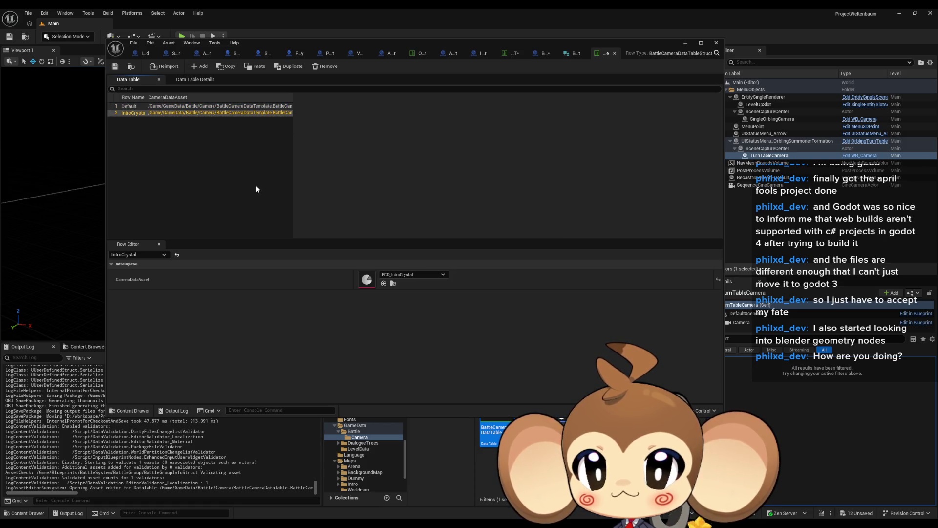
drag(325, 43, 281, 14)
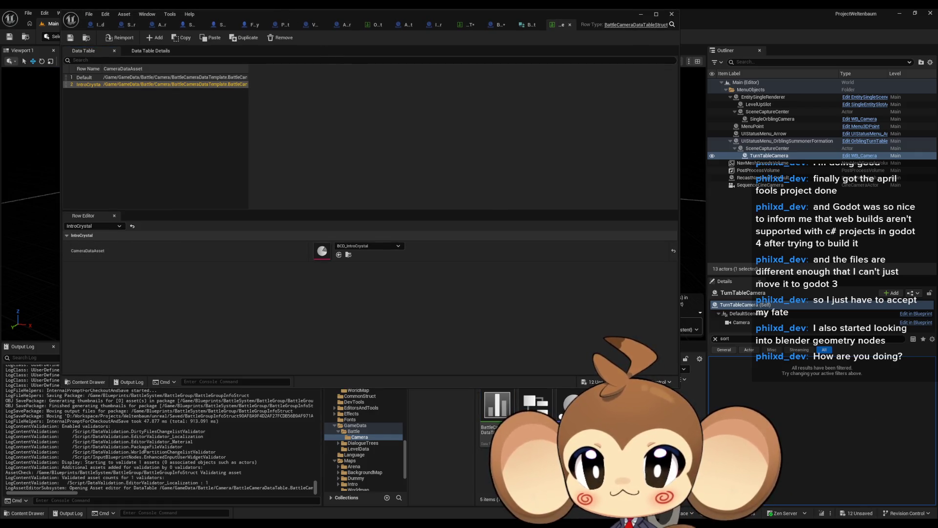
Duplicate BCD_StandardBattle as a new camera data asset named BCD_IntroPrimalOrbling.
double_click(322, 251)
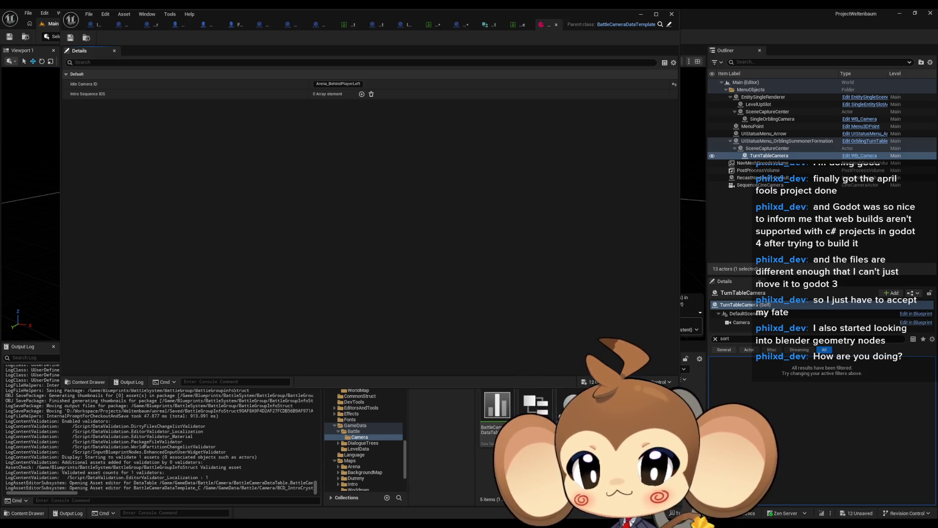
double_click(611, 405)
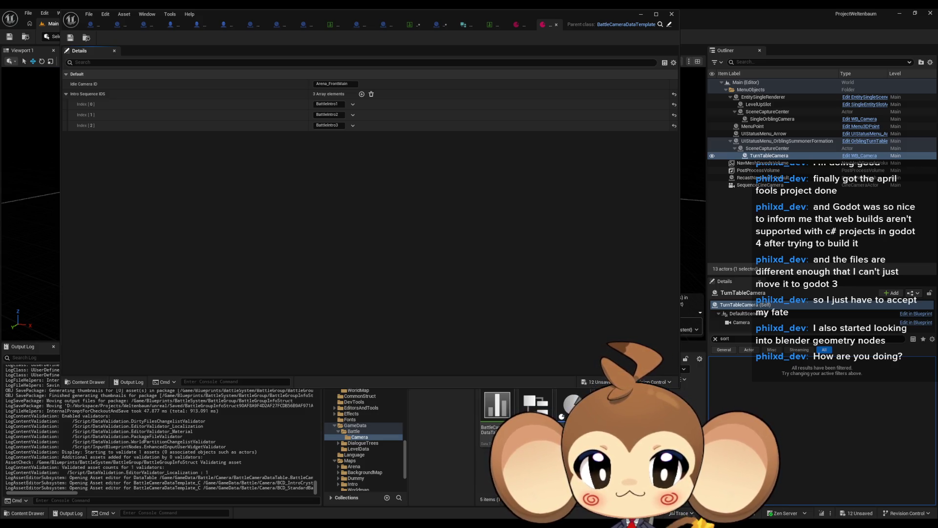
key(ctrl+d)
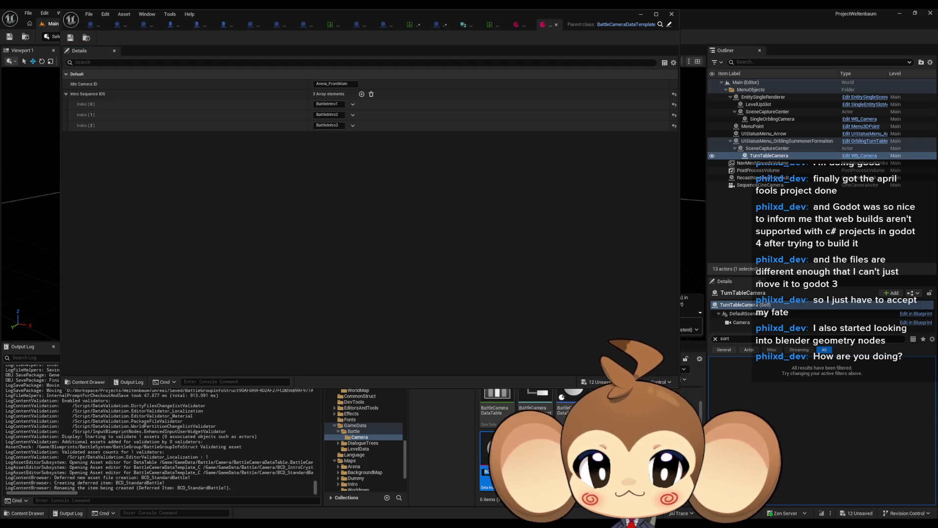
text(e)
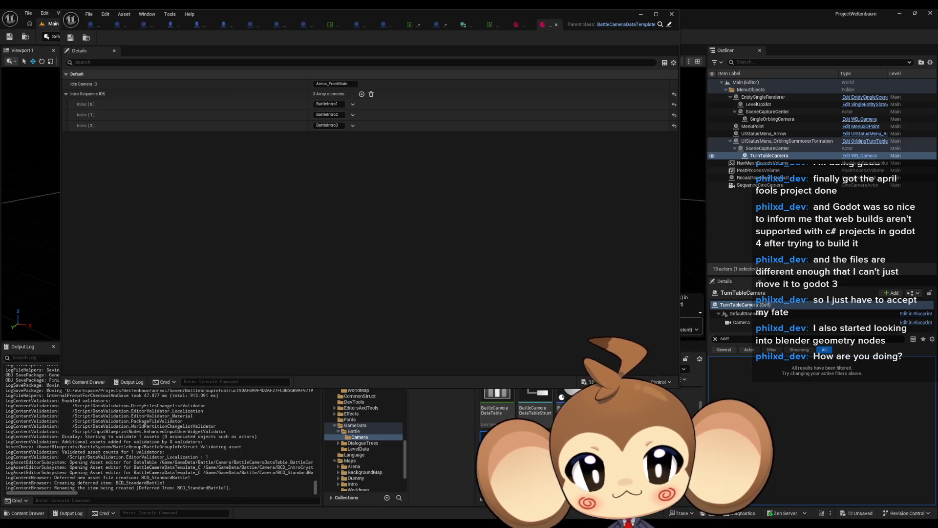
key(Return)
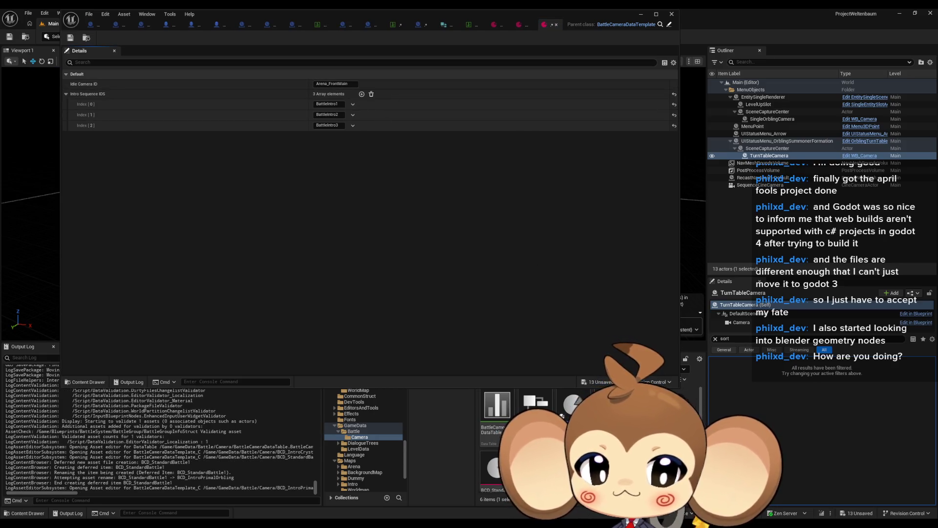
Set the new asset's Idle Camera ID to Arena_BehindPlayerLeft and save it.
click(496, 24)
click(342, 84)
click(337, 83)
text(Arena_BehindPlayerLeft)
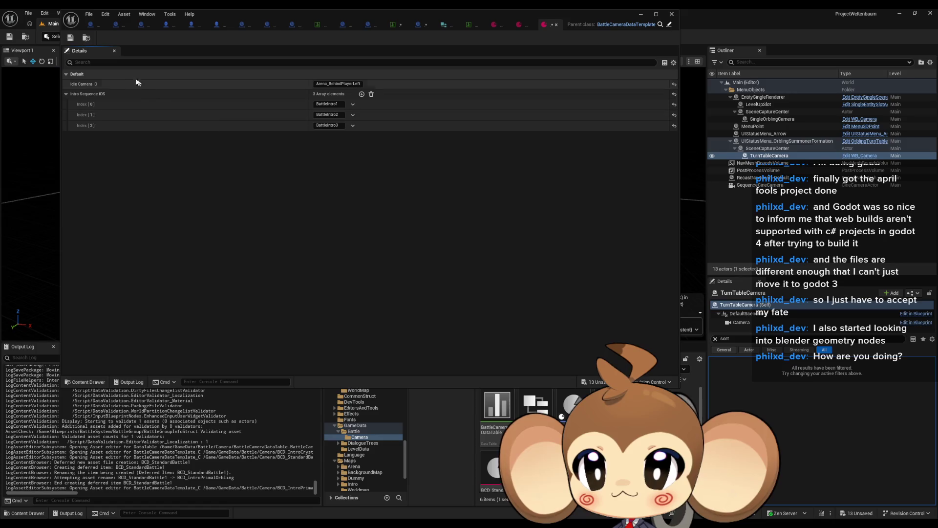
click(70, 37)
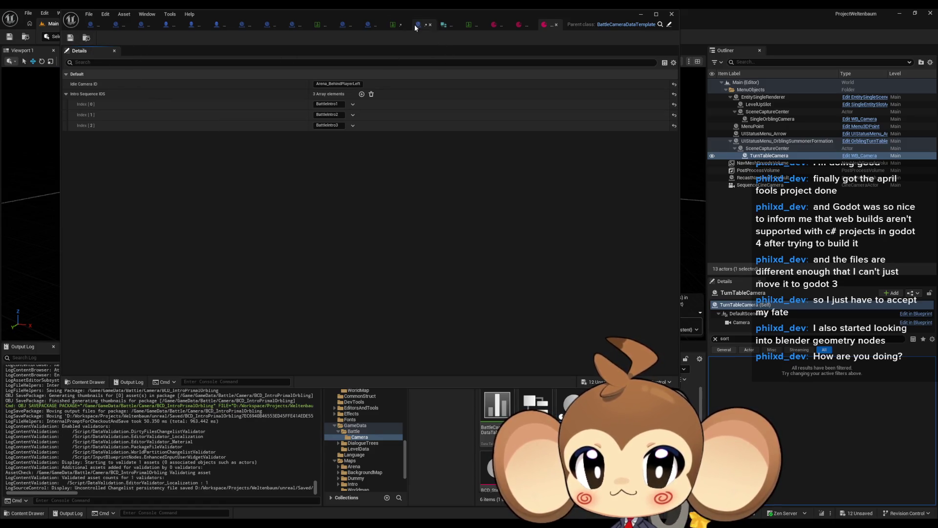
Add a new row named IntroPrimalOrbling to the battle camera data table.
click(417, 26)
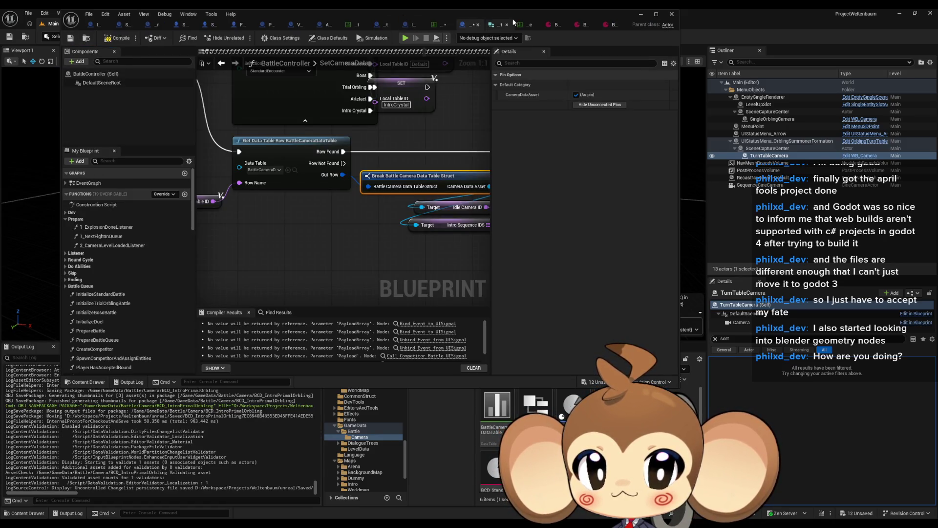
click(521, 22)
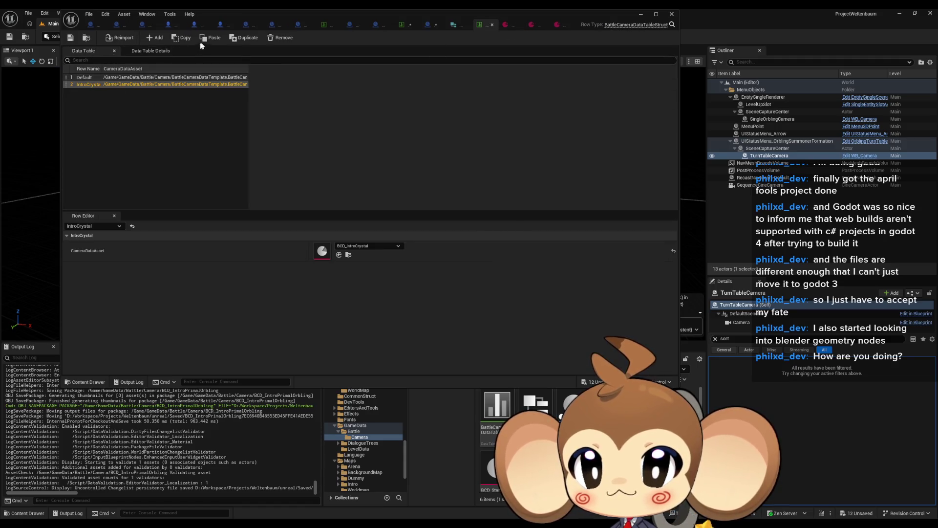
click(153, 39)
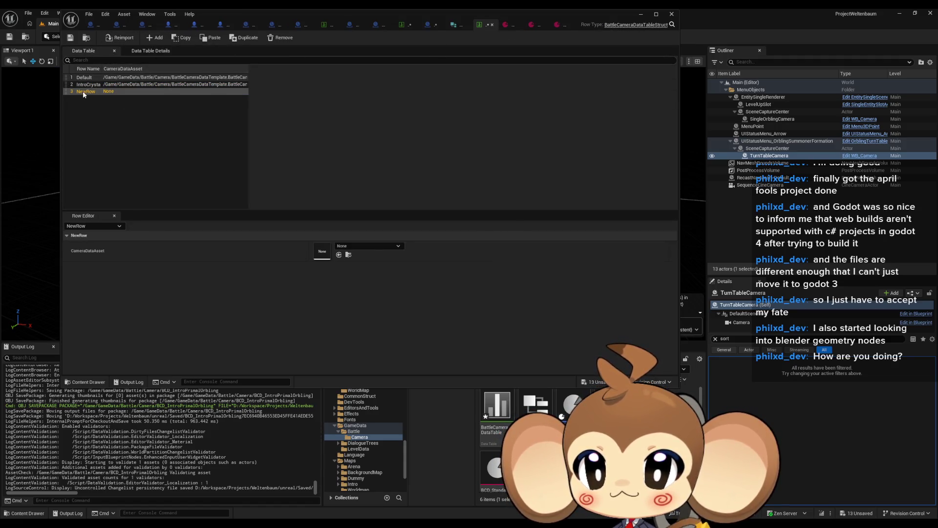
text(Intr)
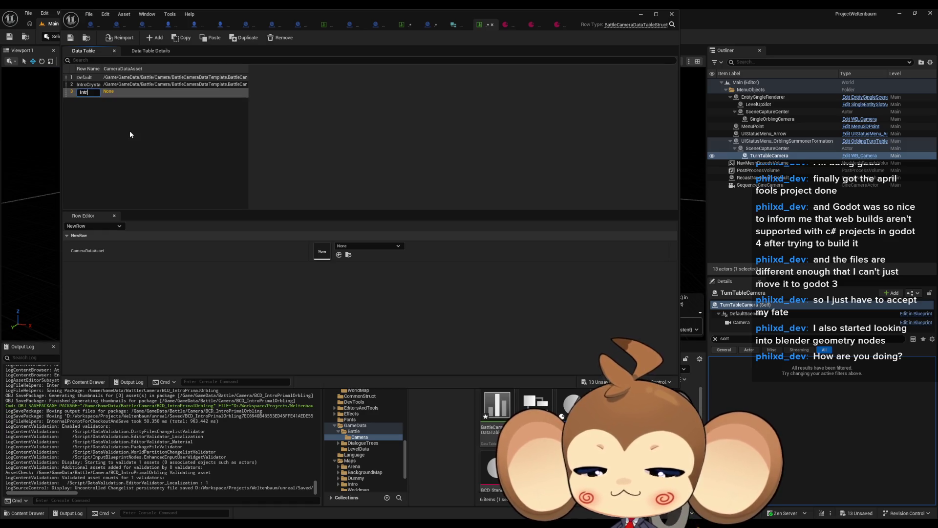
text(oPrimalO)
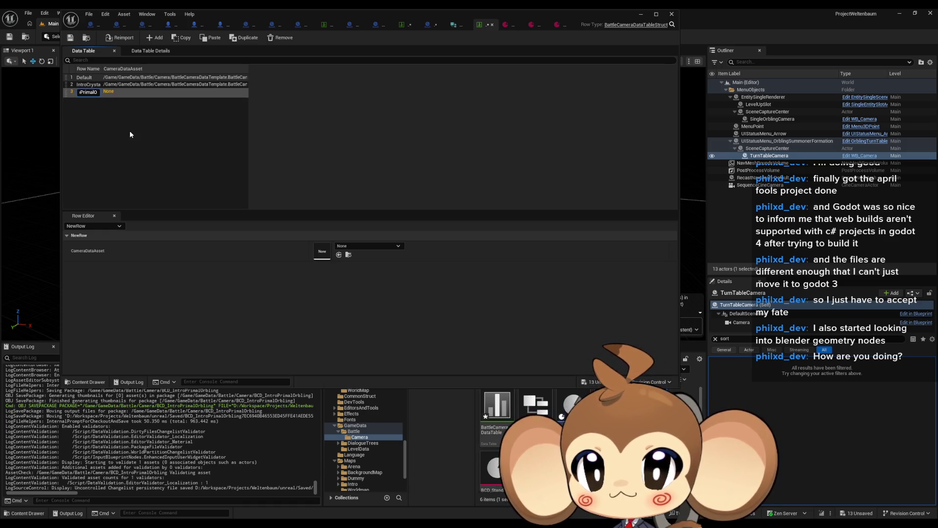
text(rbling)
key(ctrl+a)
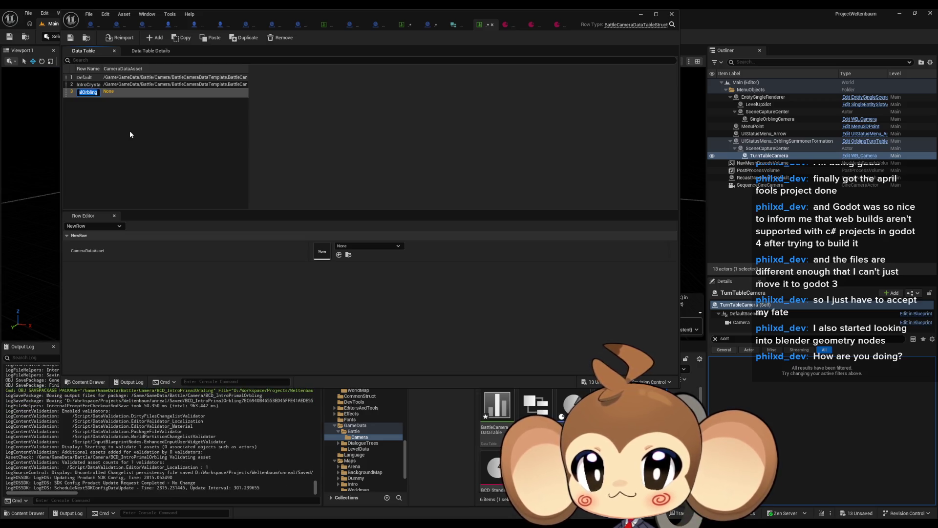
key(Return)
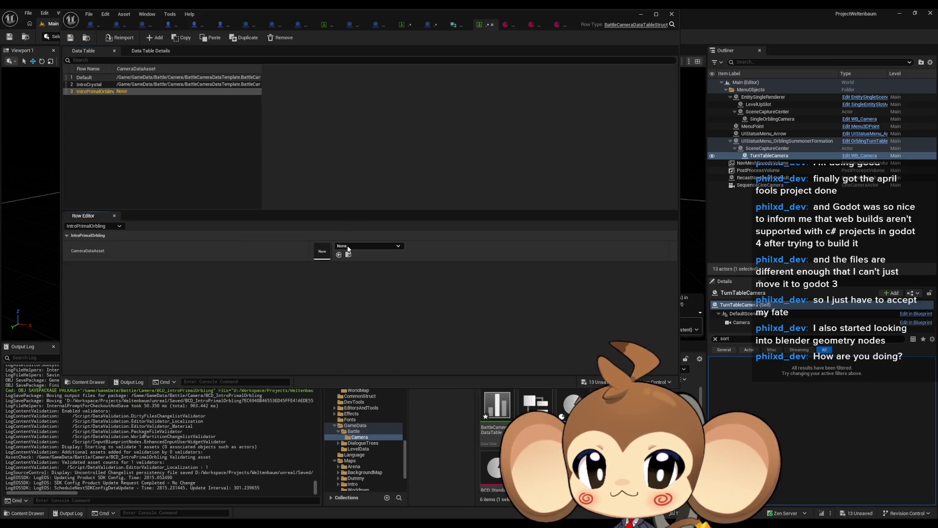
Point the row's CameraDataAsset at BCD_IntroPrimalOrbling and save the table.
click(350, 245)
text(intro)
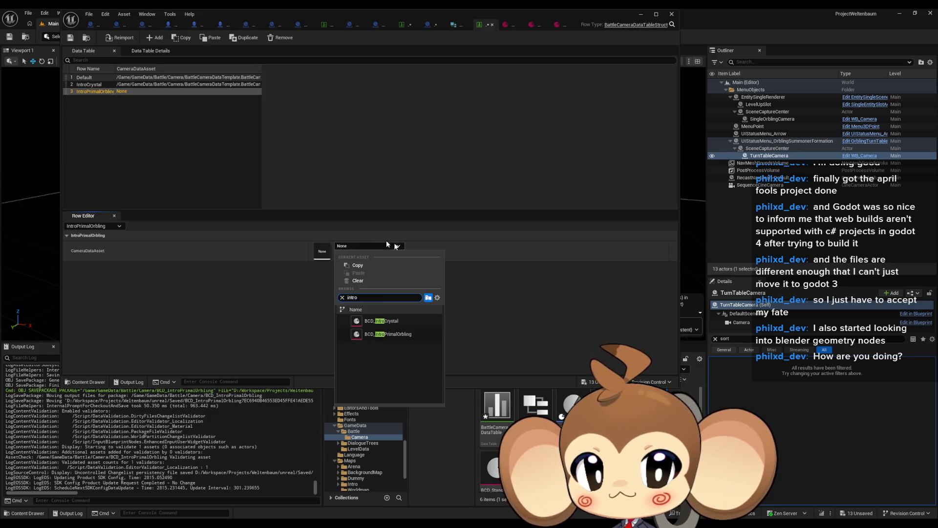
click(408, 334)
key(ctrl+s)
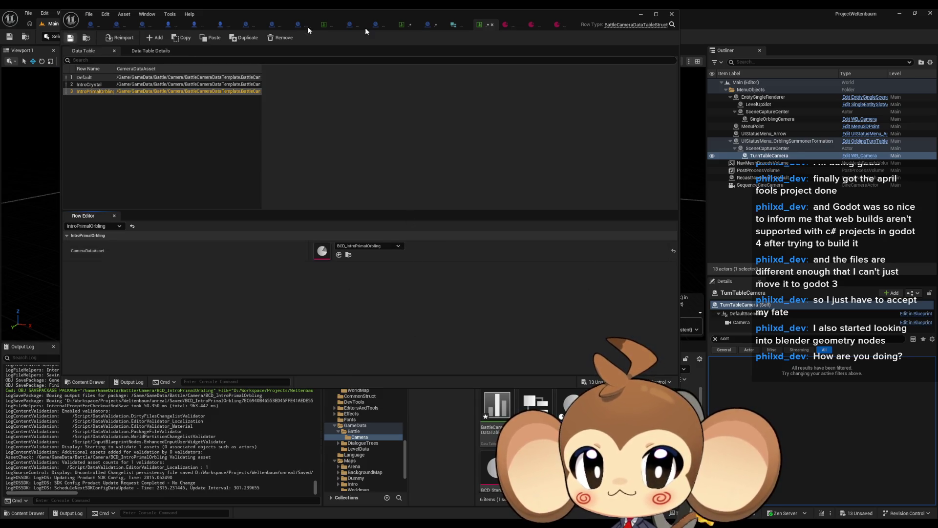
click(457, 24)
double_click(430, 16)
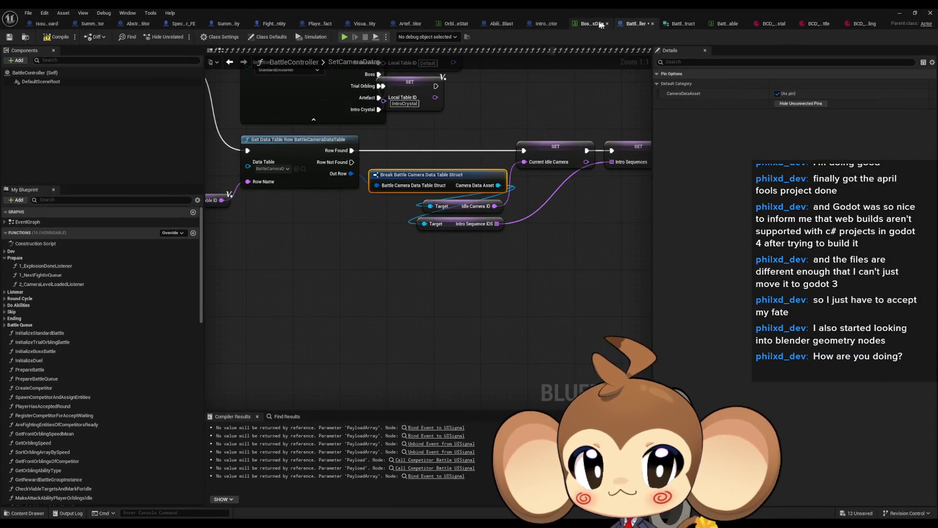
In BossInfosDT, set the IntroBoss_PrimalOrbling row's IdleBattleCamera to IntroPrimalOrbling.
click(590, 24)
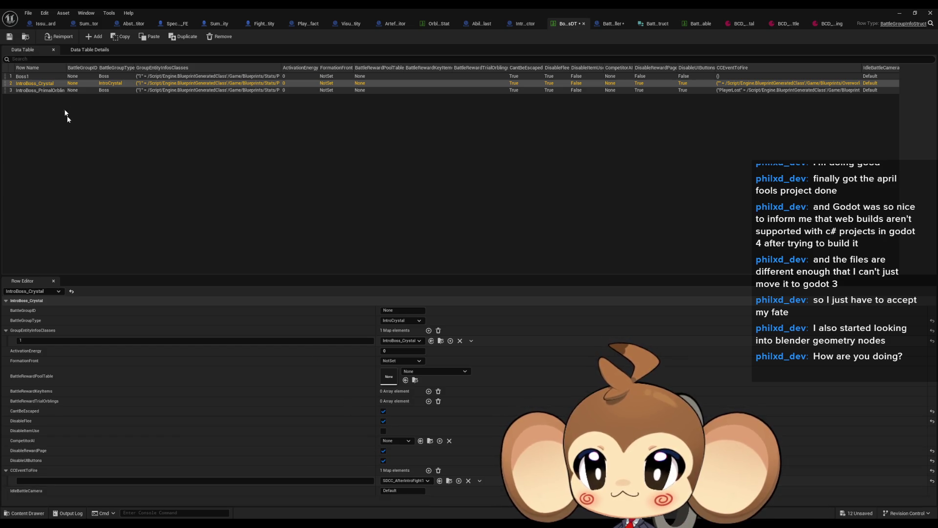
click(38, 91)
click(406, 491)
text(IntroPrimalOrbling)
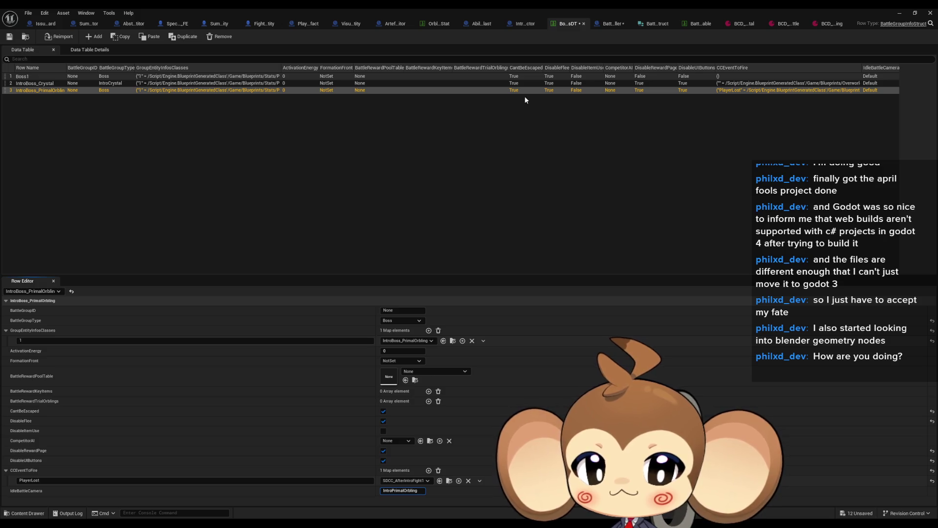
click(613, 27)
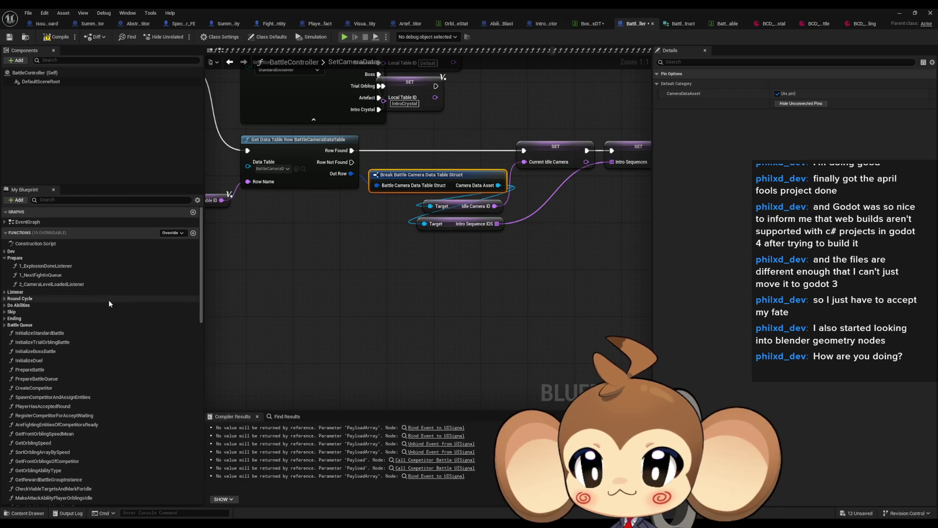
In BossInfosDT, set the IntroBoss_Crystal row's IdleBattleCamera to IntroCrystal.
drag(498, 157, 572, 270)
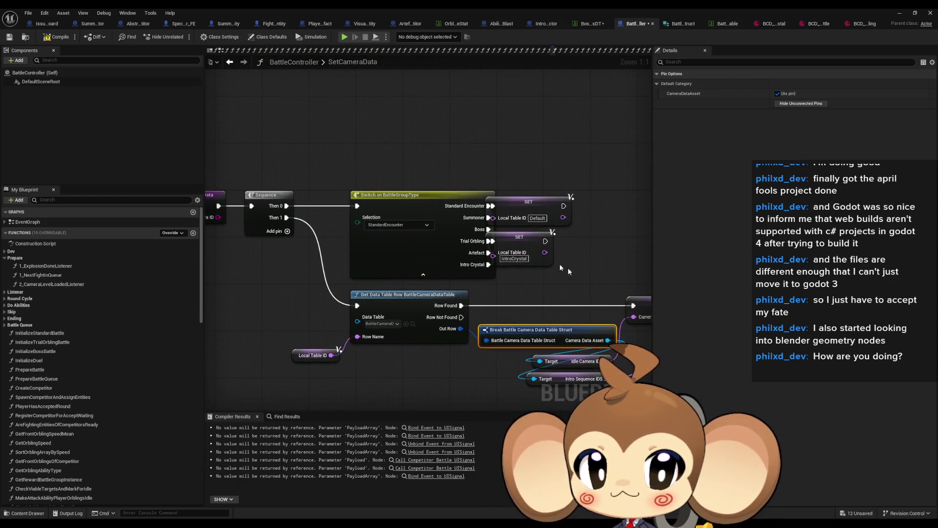
drag(533, 194, 548, 247)
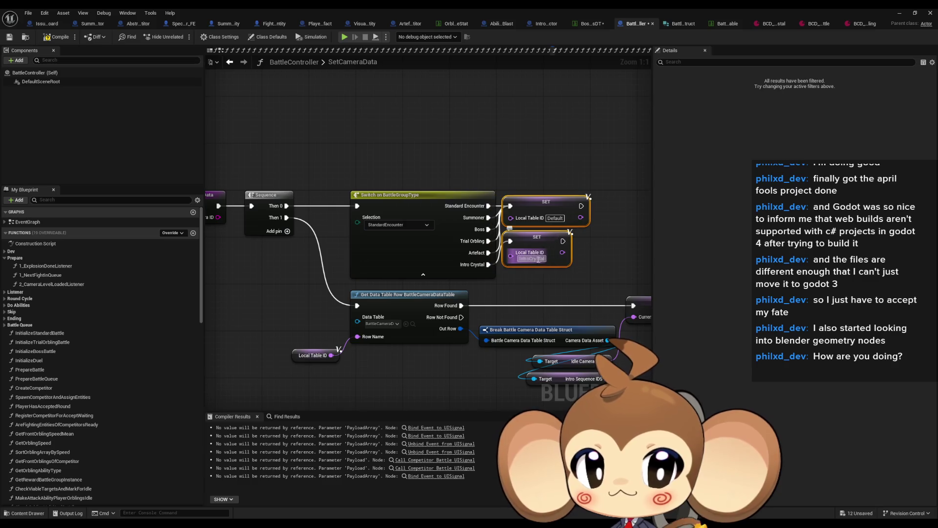
click(586, 26)
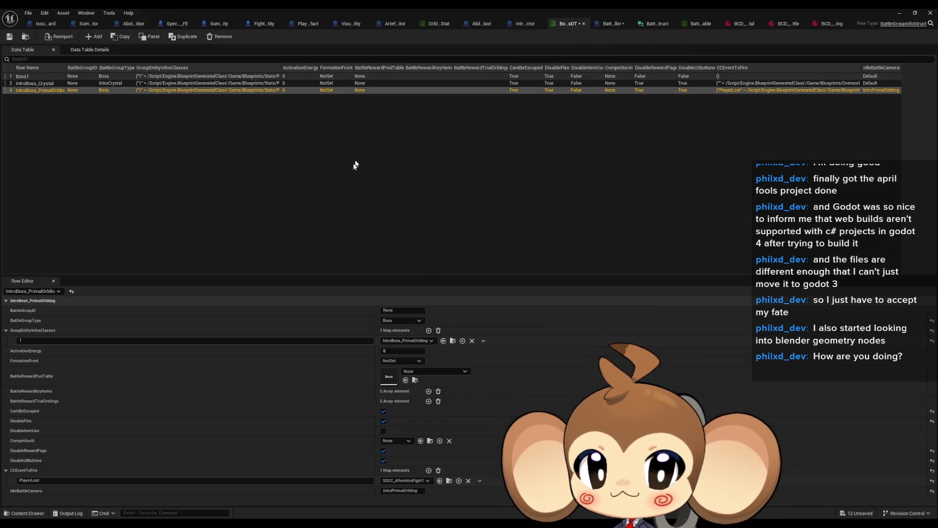
click(271, 83)
click(402, 491)
text(IntroCrystal)
key(Return)
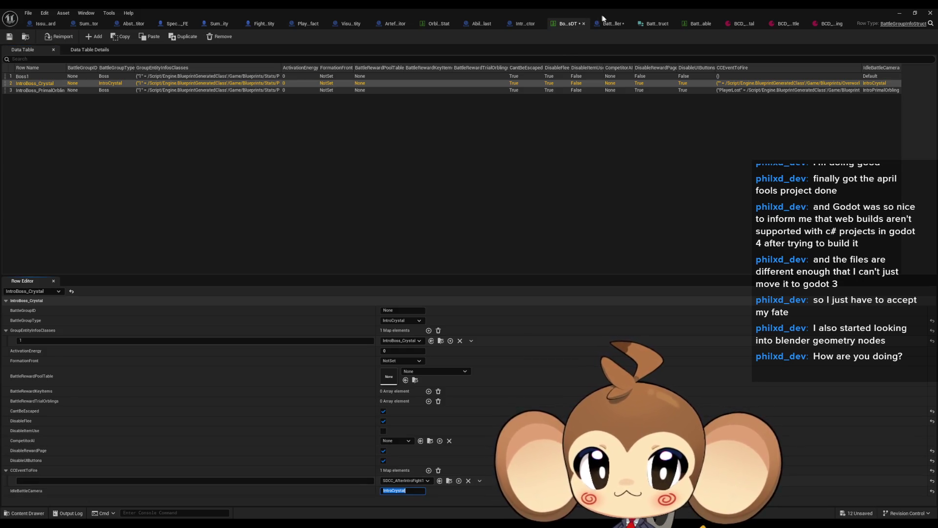
click(610, 23)
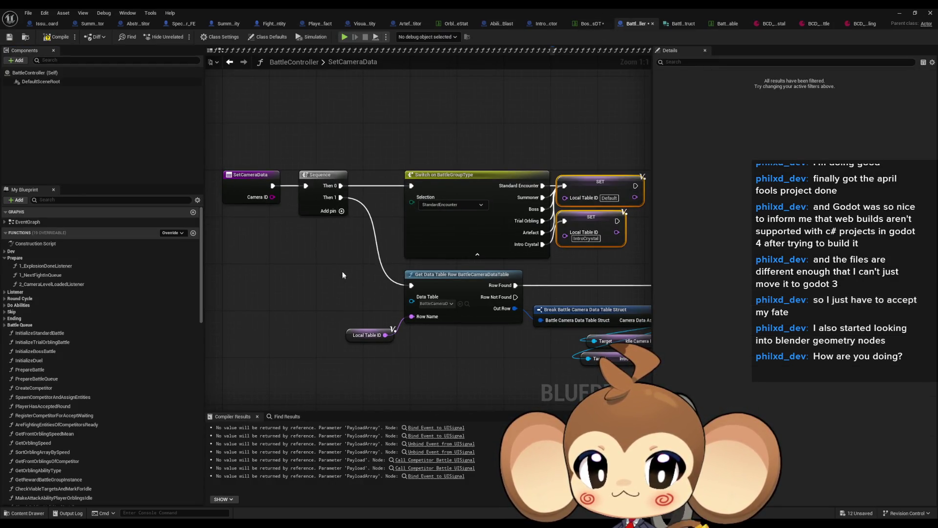
Wire Camera ID into the lookup's Row Name, tidy the reroute, and compile-save BattleController.
drag(272, 197, 413, 317)
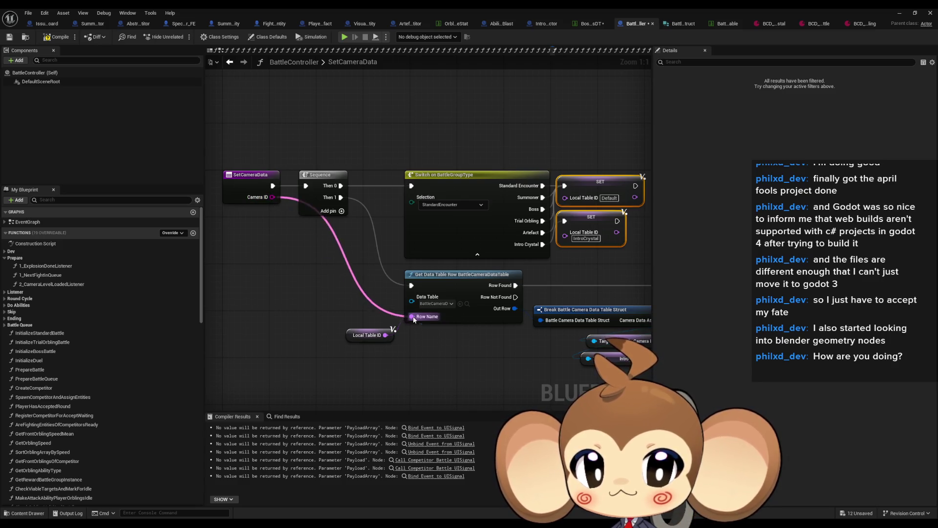
click(354, 332)
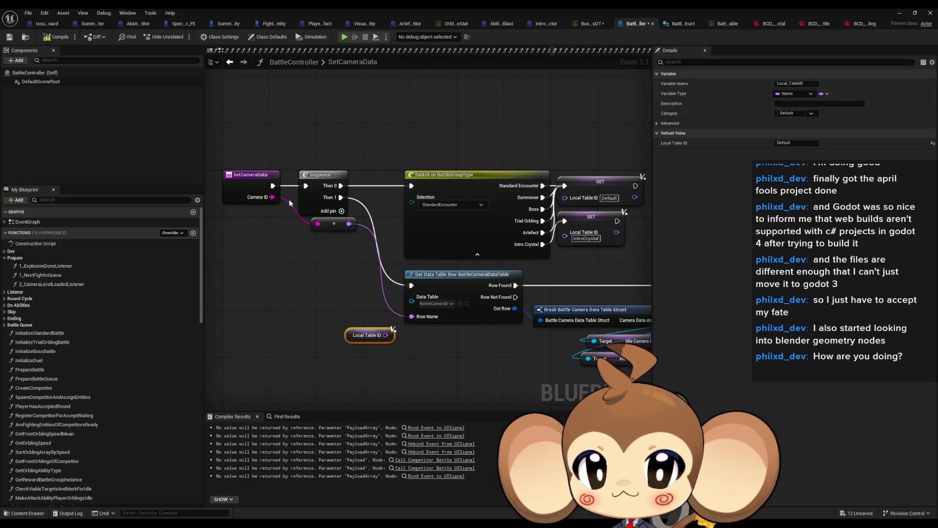
mouse_move(333, 221)
mouse_down()
mouse_move(391, 273)
mouse_move(315, 267)
mouse_up()
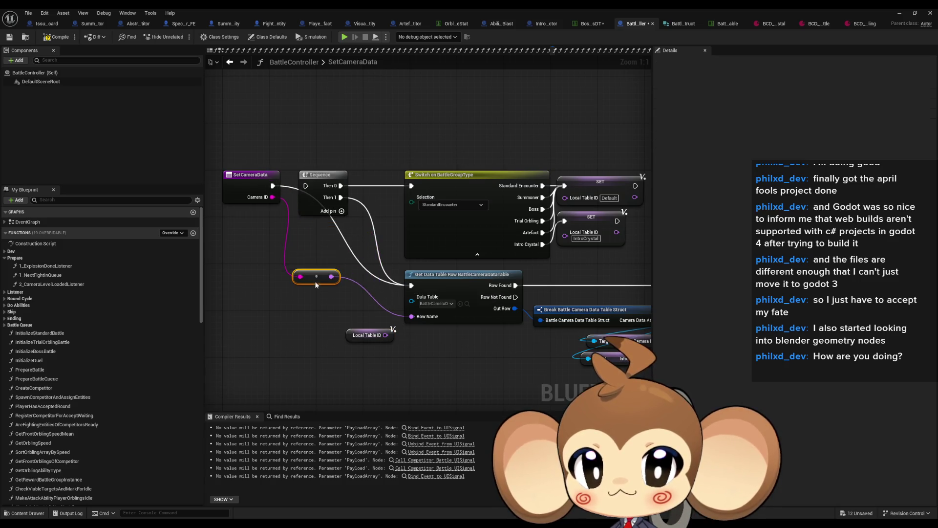
mouse_move(541, 366)
mouse_down()
mouse_move(488, 377)
mouse_move(260, 340)
mouse_move(528, 384)
mouse_up()
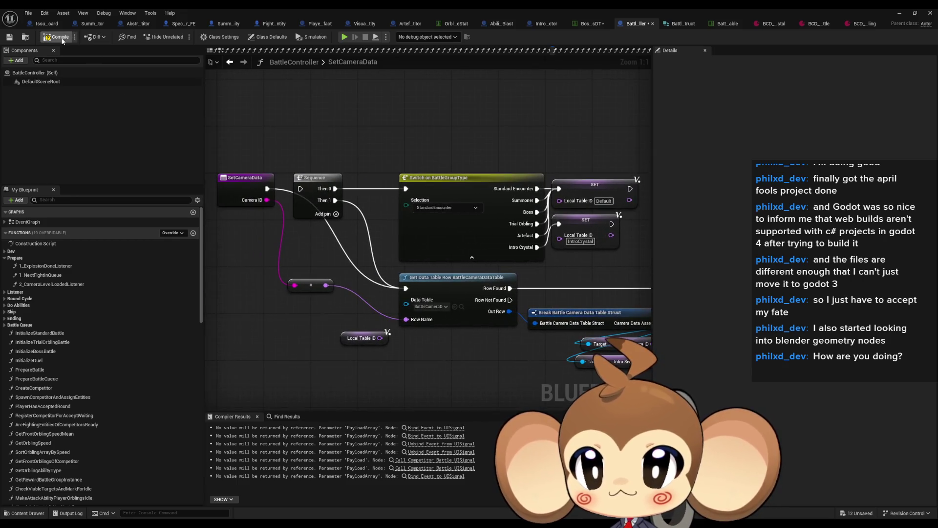
key(ctrl+s)
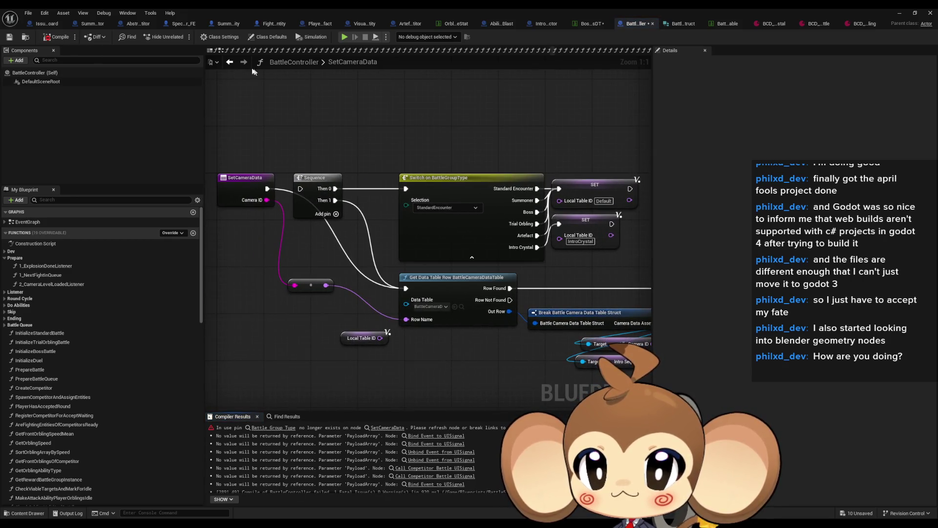
Jump to the erroring Set Camera Data node in PrepareBattle and search 'get' off Competitor 1.
click(270, 429)
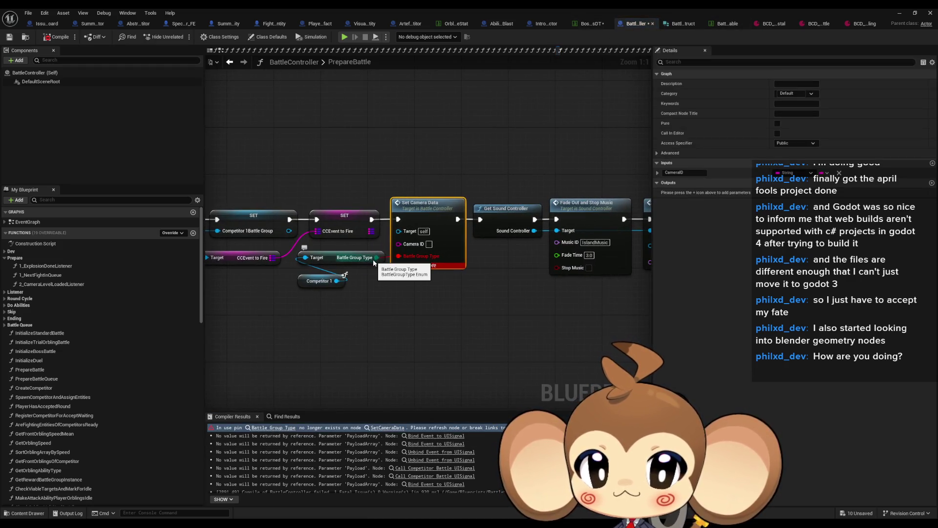
mouse_move(336, 280)
mouse_down()
mouse_move(308, 318)
mouse_move(289, 309)
mouse_up()
text(get)
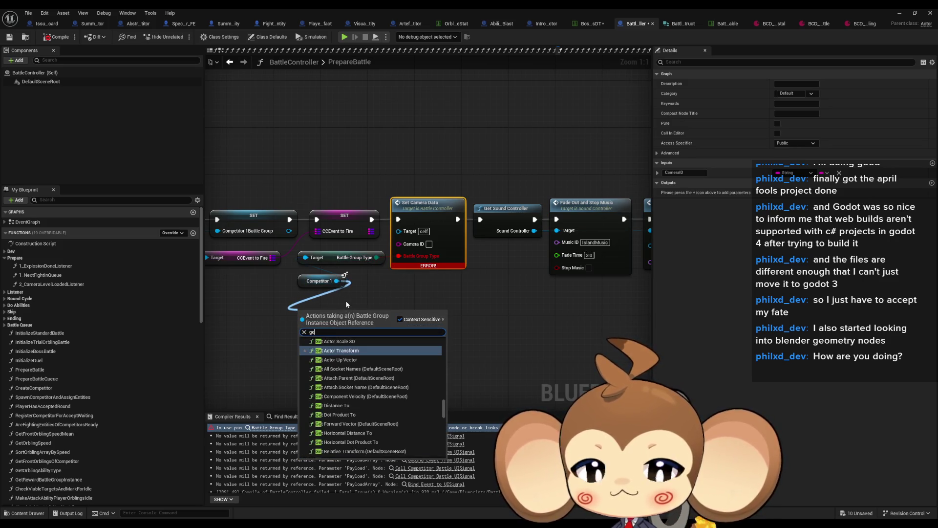
Browse the getter list, cancel without adding a node, and restore the blueprint editor window.
drag(444, 395, 448, 457)
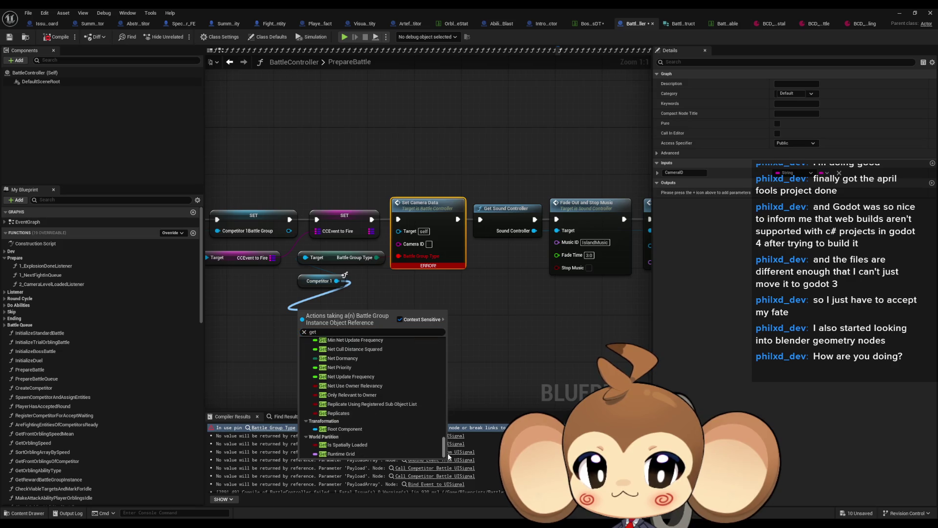
scroll(413, 418, up, 1)
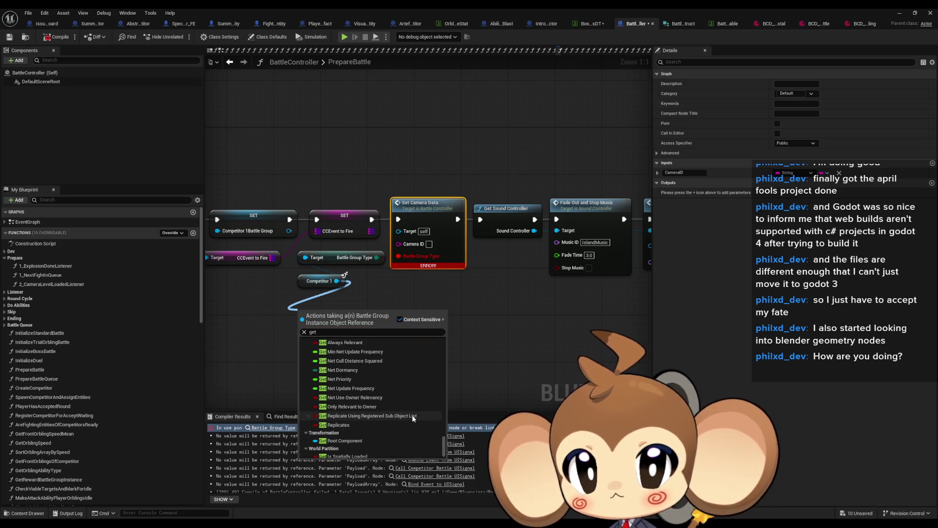
scroll(413, 418, up, 5)
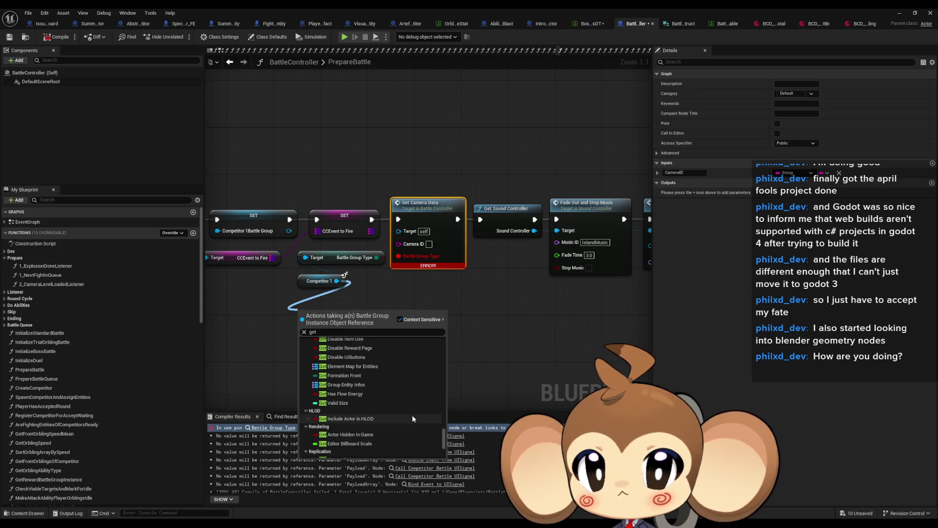
scroll(412, 419, up, 4)
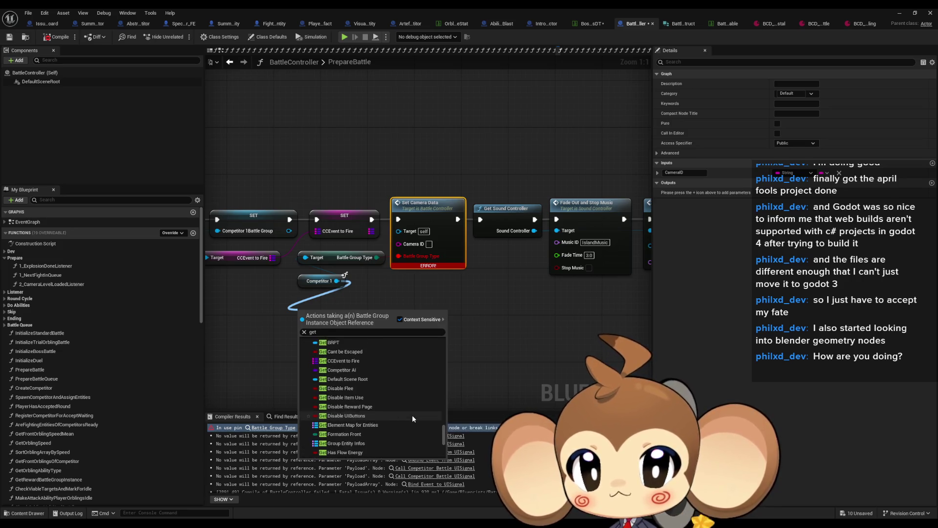
scroll(412, 418, up, 4)
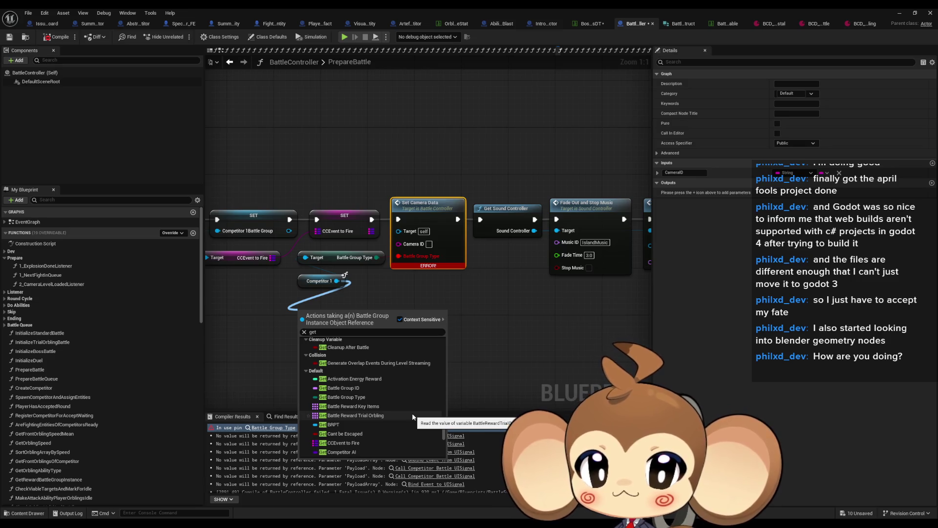
scroll(411, 410, down, 3)
scroll(412, 409, down, 3)
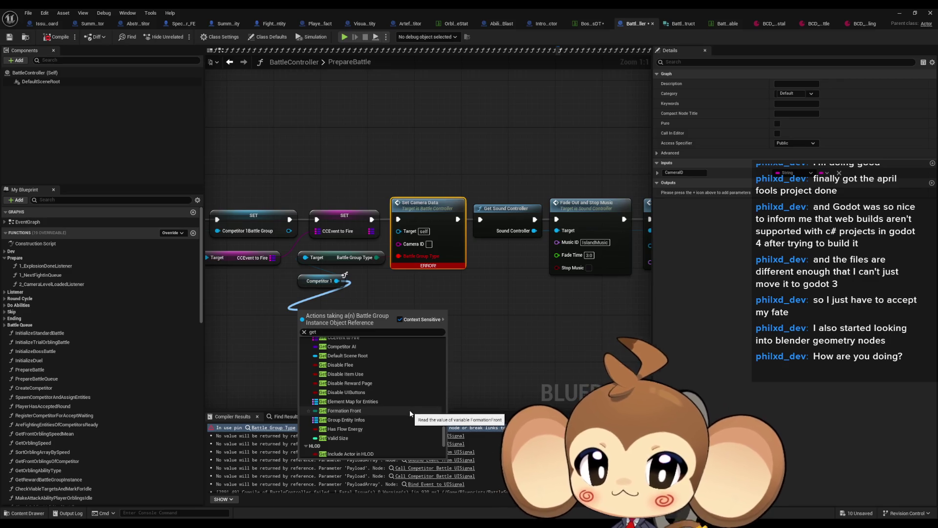
scroll(362, 425, up, 5)
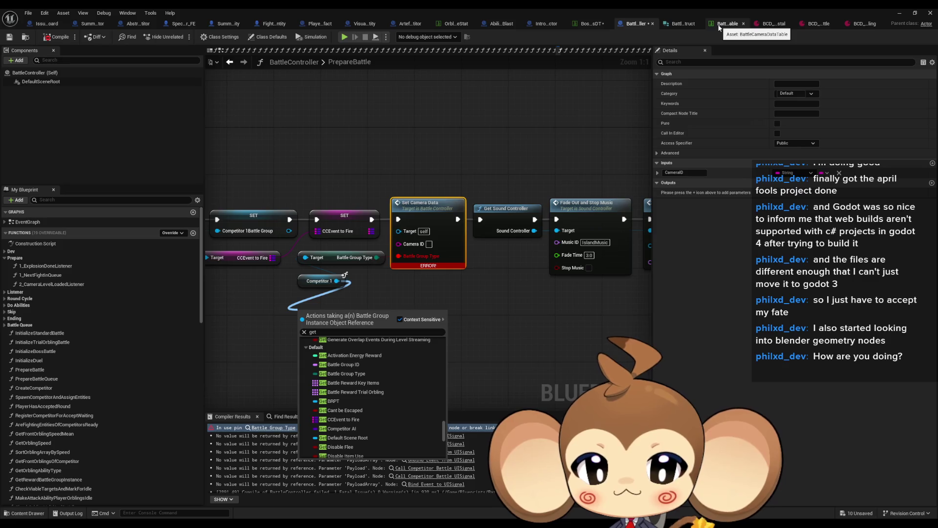
click(464, 299)
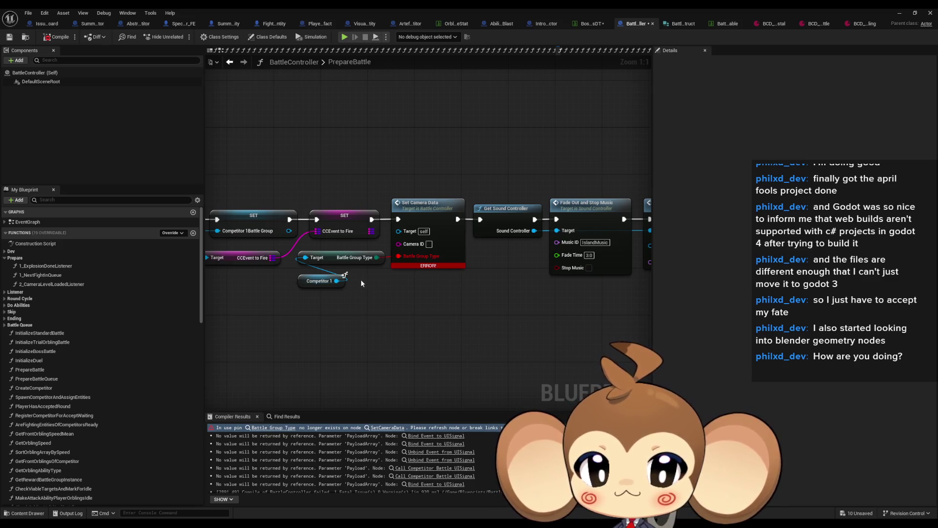
double_click(577, 10)
drag(460, 37, 176, 55)
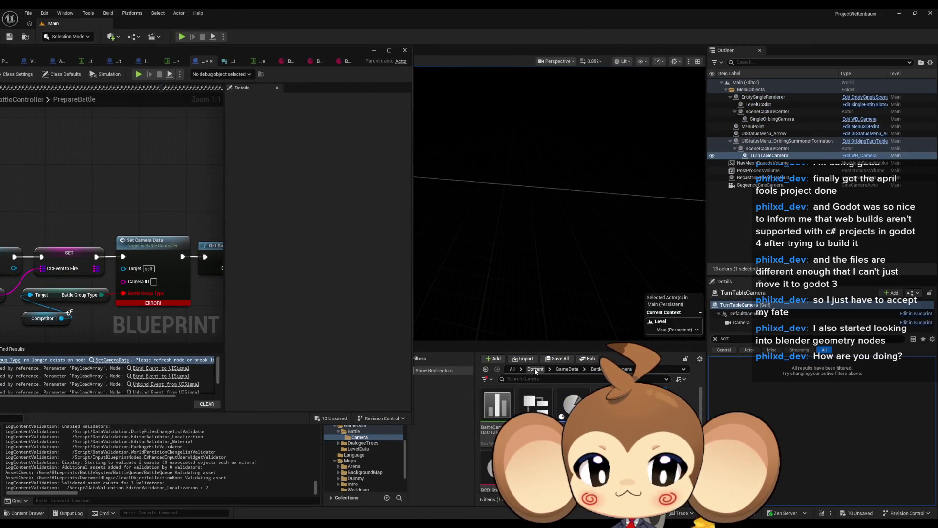
Open BattleGroupInfo and BattleGroupInstance from Content > Blueprints > BattleGroup, maximizing BattleGroupInstance.
click(536, 369)
double_click(573, 403)
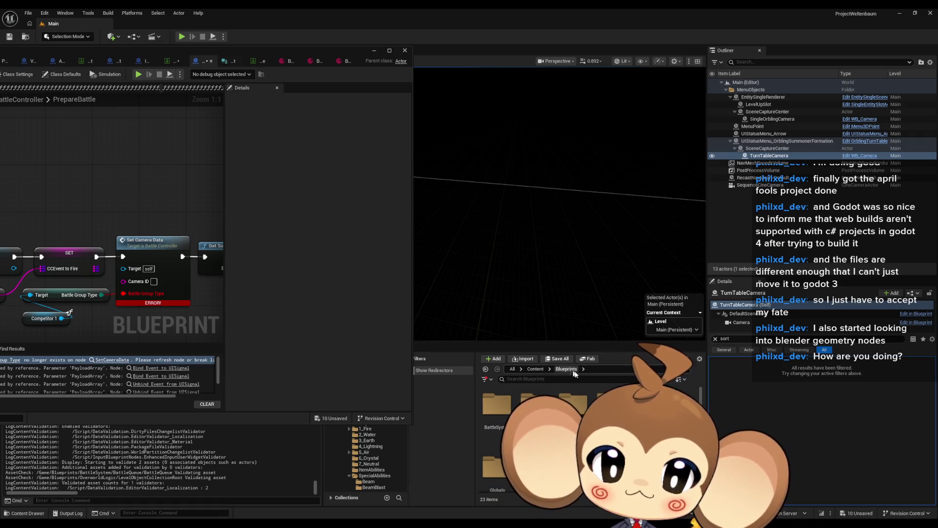
double_click(497, 403)
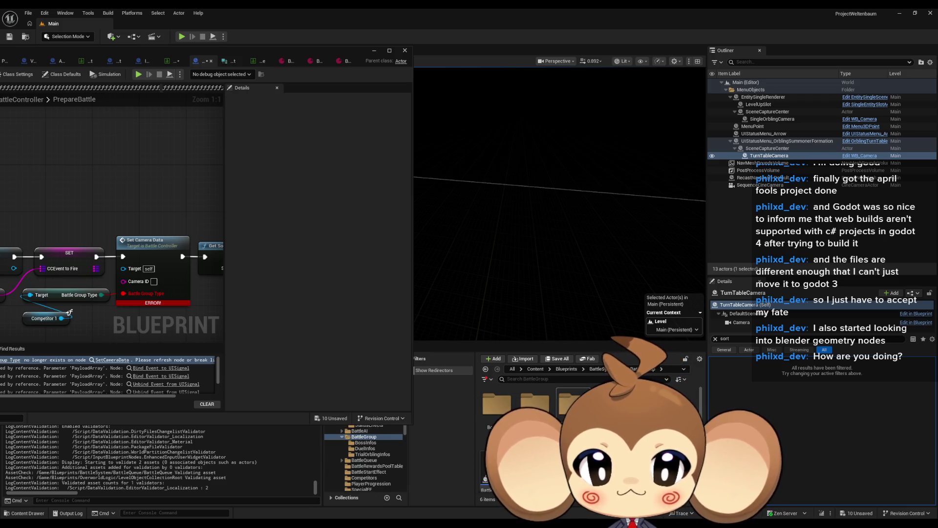
double_click(496, 467)
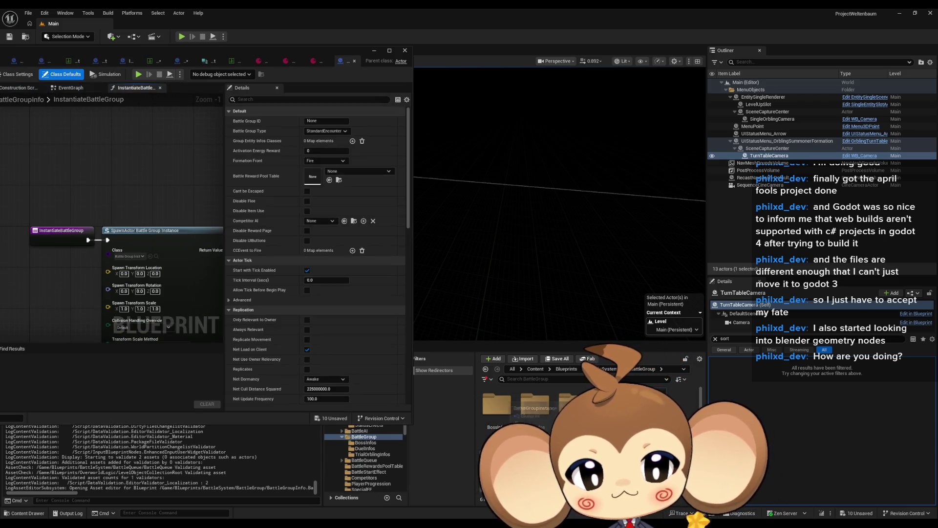
double_click(497, 469)
drag(303, 90, 459, 91)
double_click(458, 91)
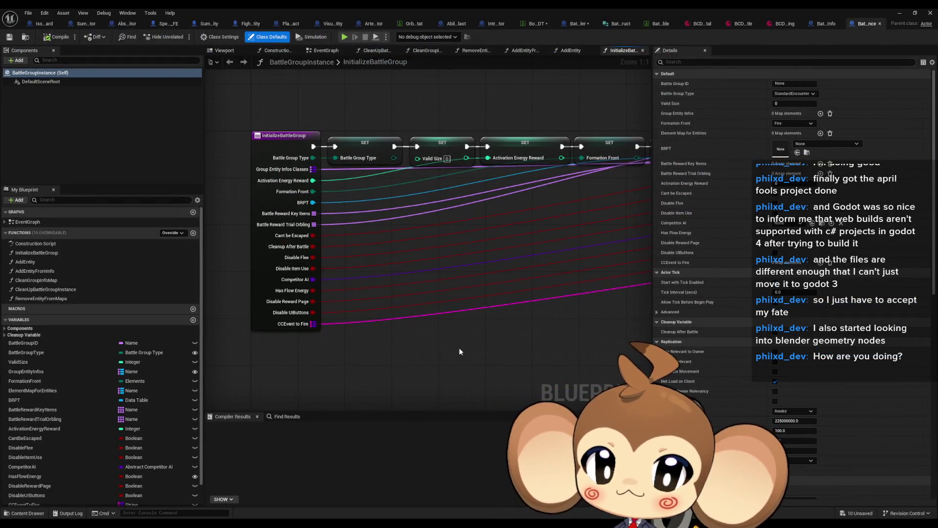
Select the InitializeBattleGroup entry and review the camera table, BattleController and struct defaults.
click(273, 320)
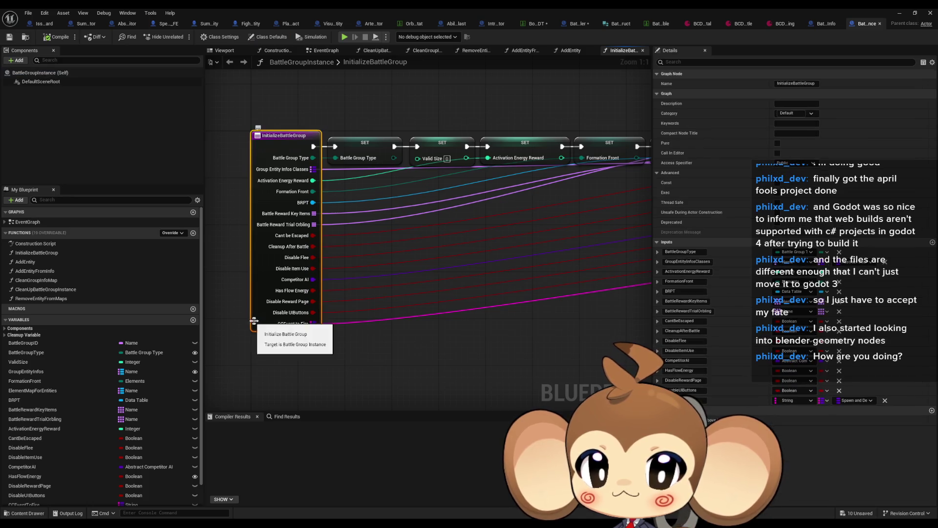
click(653, 23)
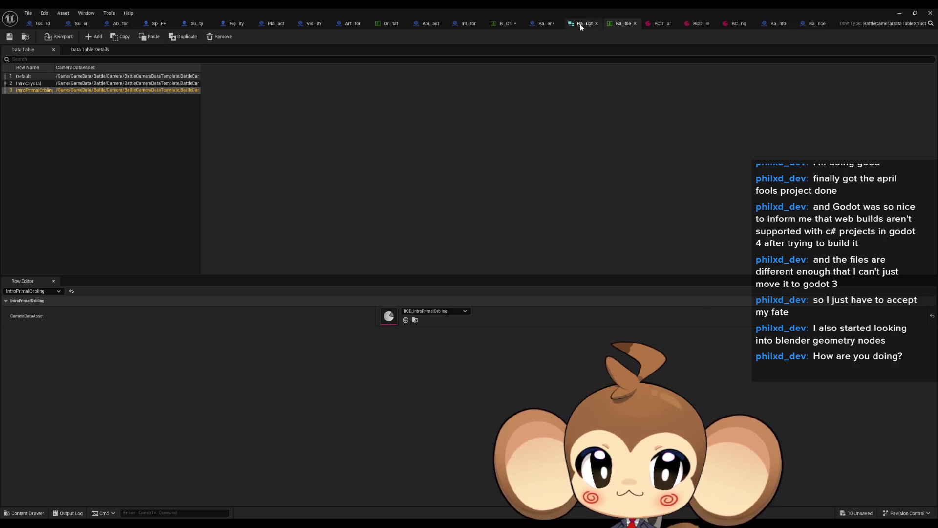
click(544, 25)
click(650, 24)
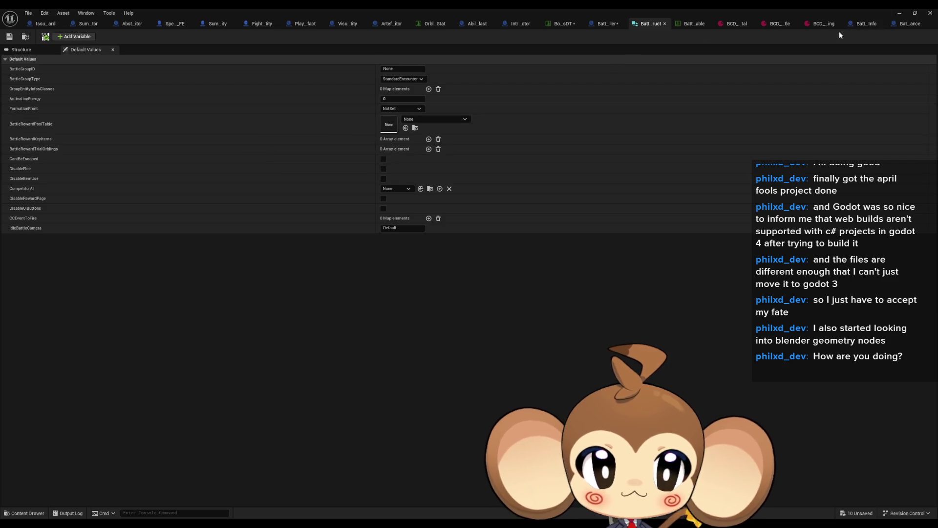
click(893, 24)
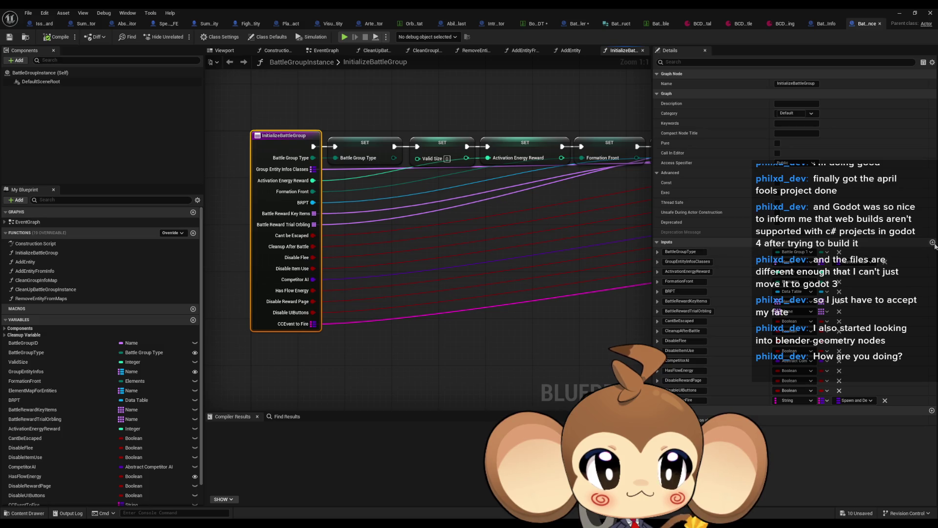
Add a new String input named Idle Battle Camera to InitializeBattleGroup.
click(932, 411)
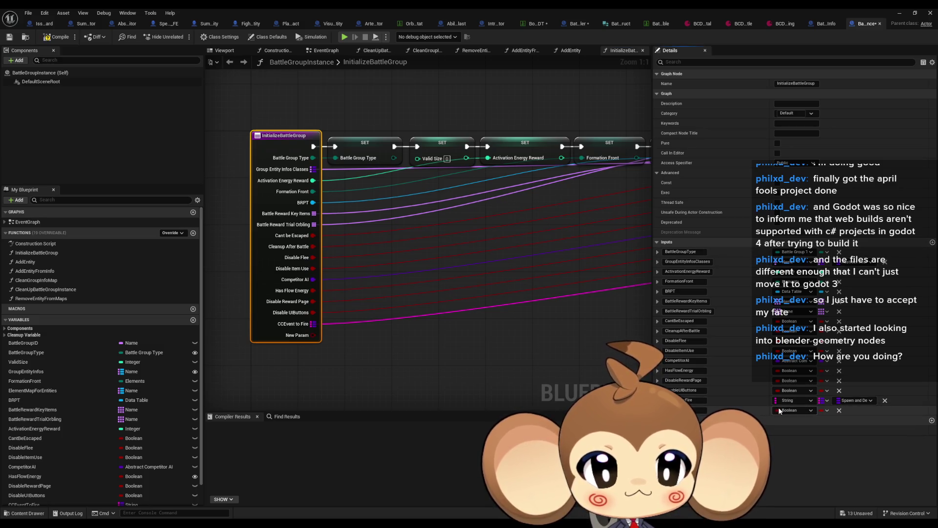
click(794, 410)
click(792, 268)
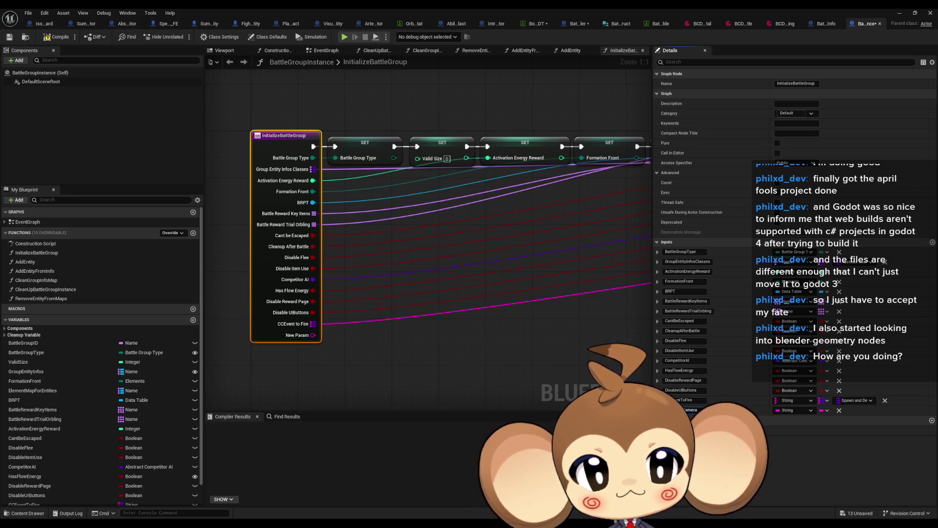
scroll(136, 448, down, 1)
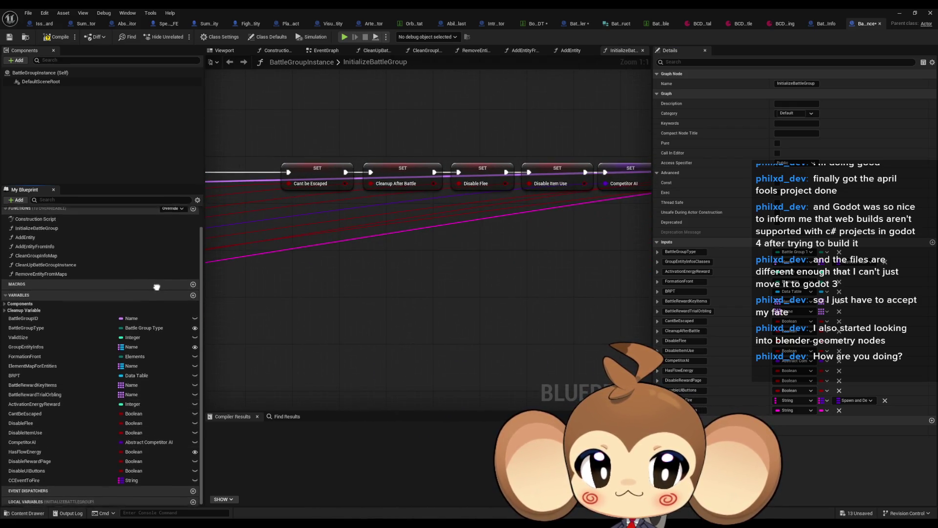
click(193, 295)
text(IdleBattleCamera)
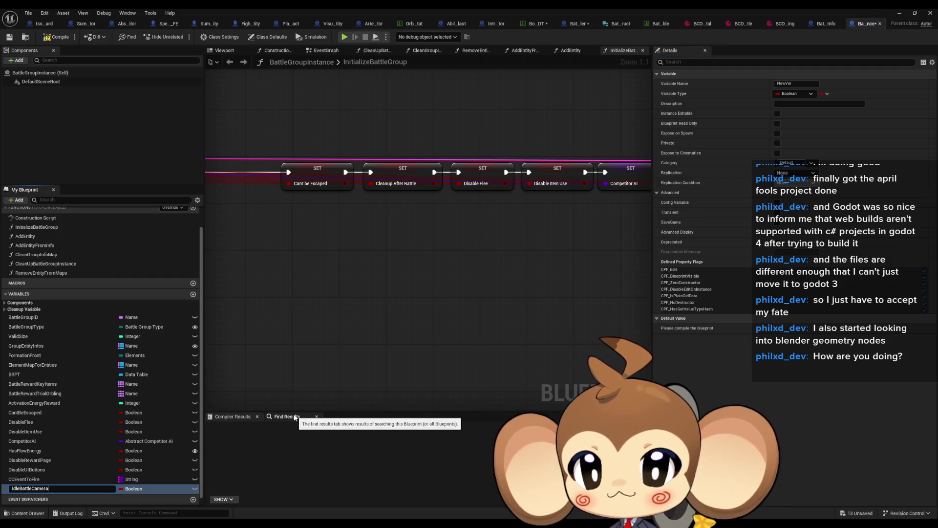
Make IdleBattleCamera a String variable and set it from the Idle Battle Camera input.
click(132, 489)
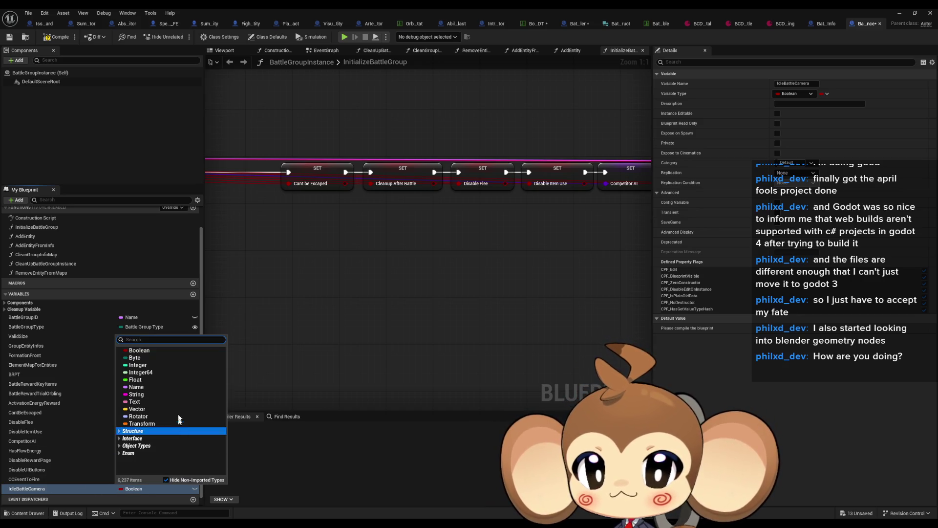
click(161, 394)
mouse_move(29, 488)
mouse_down()
mouse_move(317, 300)
mouse_move(274, 249)
mouse_up()
click(294, 267)
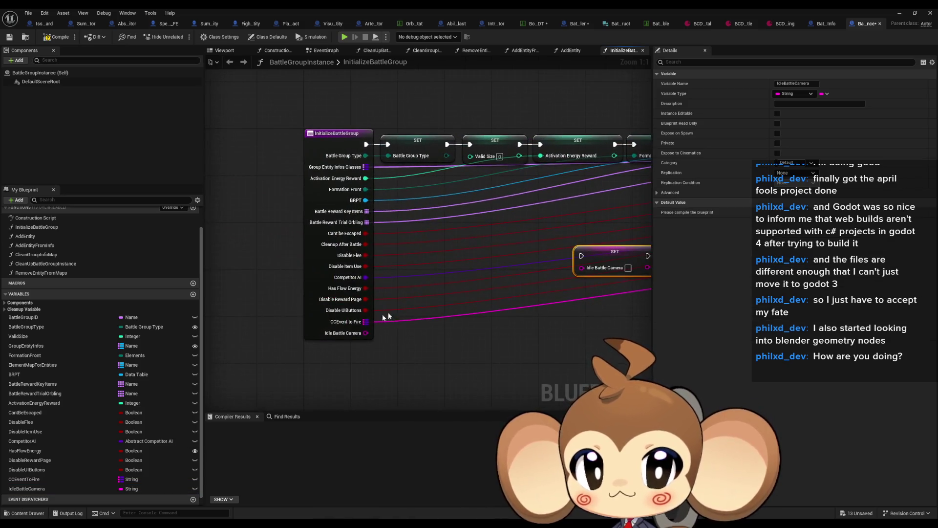
drag(365, 336, 581, 267)
Place the IdleBattleCamera Set node between CCEvent to Fire and Clean Group Info Map.
scroll(635, 259, down, 3)
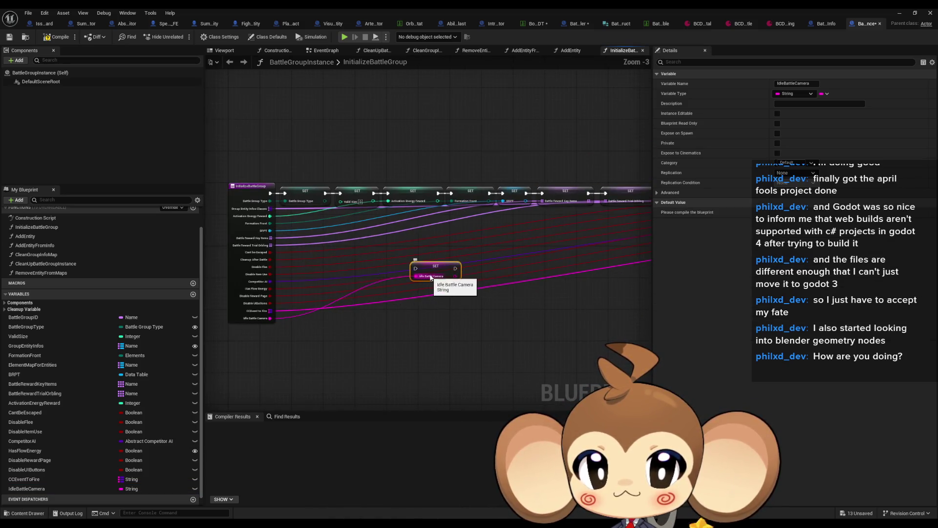
scroll(646, 259, up, 3)
mouse_move(646, 259)
mouse_down()
mouse_move(476, 225)
mouse_move(491, 221)
mouse_move(490, 181)
mouse_move(420, 222)
mouse_up()
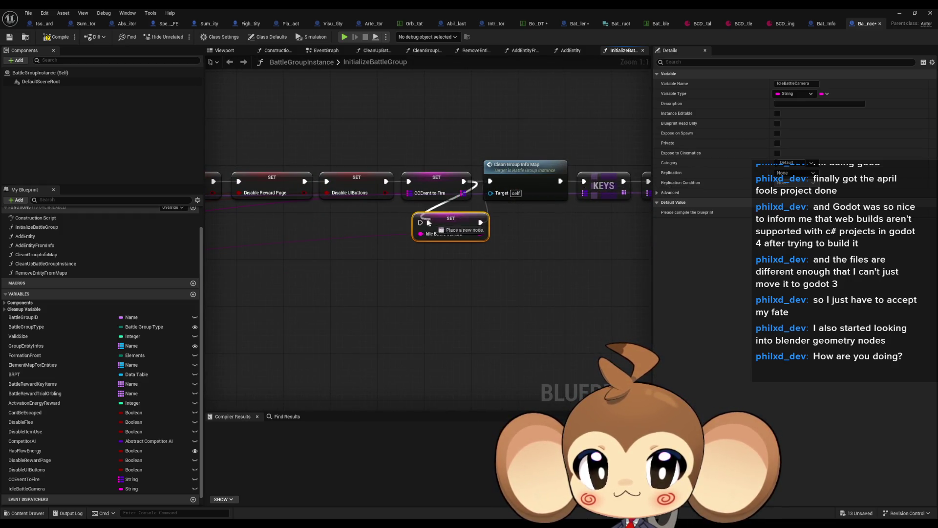
scroll(551, 227, down, 6)
click(552, 230)
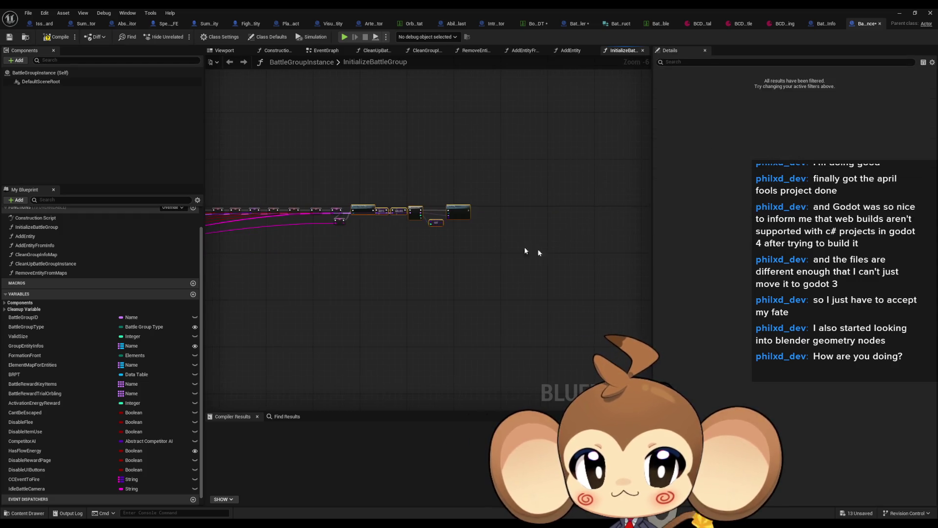
scroll(348, 156, up, 7)
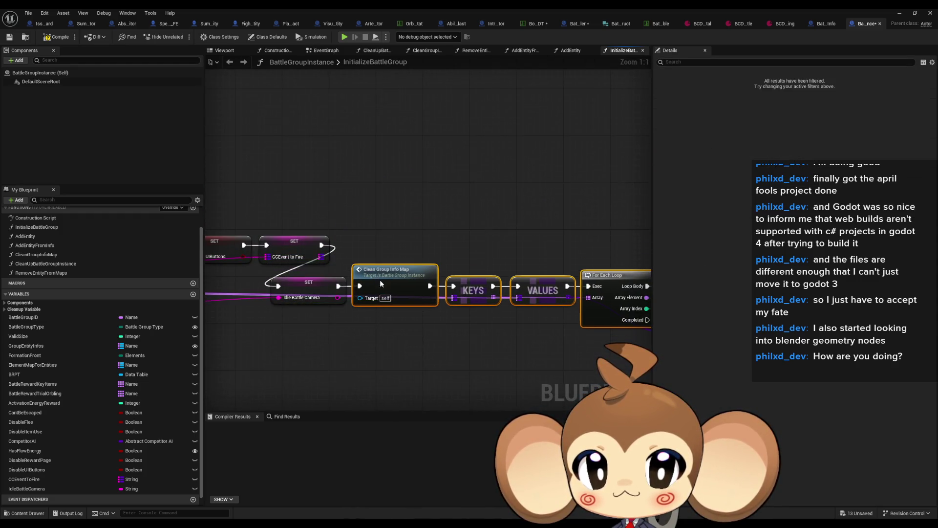
ctrl+click(323, 282)
drag(323, 282, 388, 241)
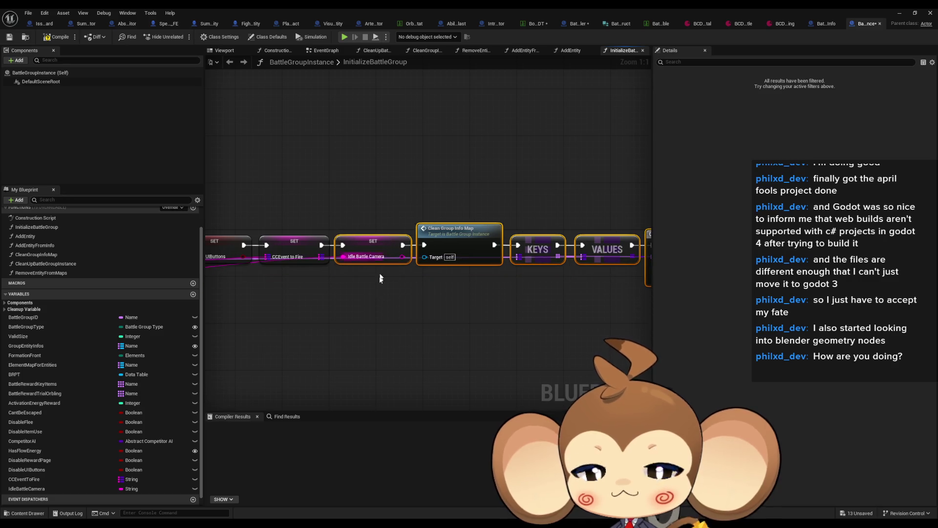
click(358, 316)
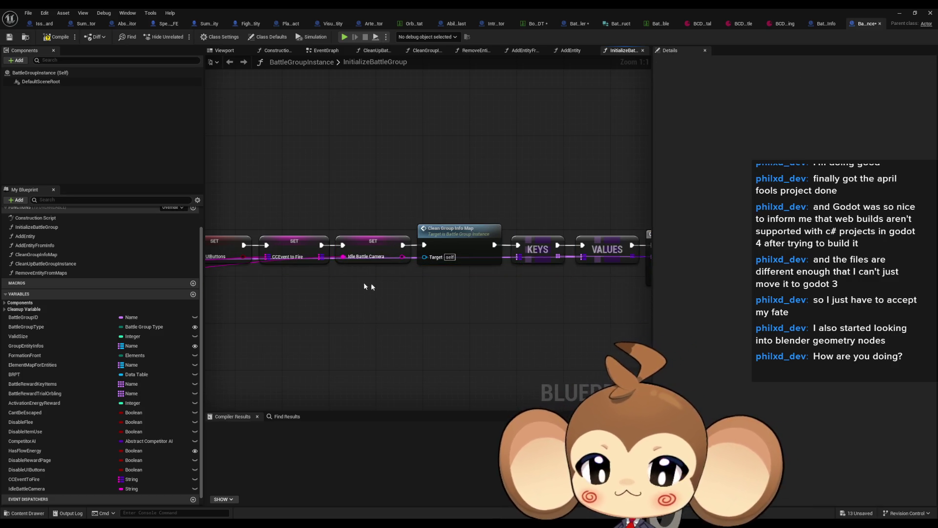
scroll(303, 304, down, 2)
drag(303, 304, 488, 275)
scroll(490, 276, up, 2)
Find all InitializeBattleGroup callers and wire Break struct's Idle Battle Camera into each call.
right_click(373, 245)
mouse_move(404, 320)
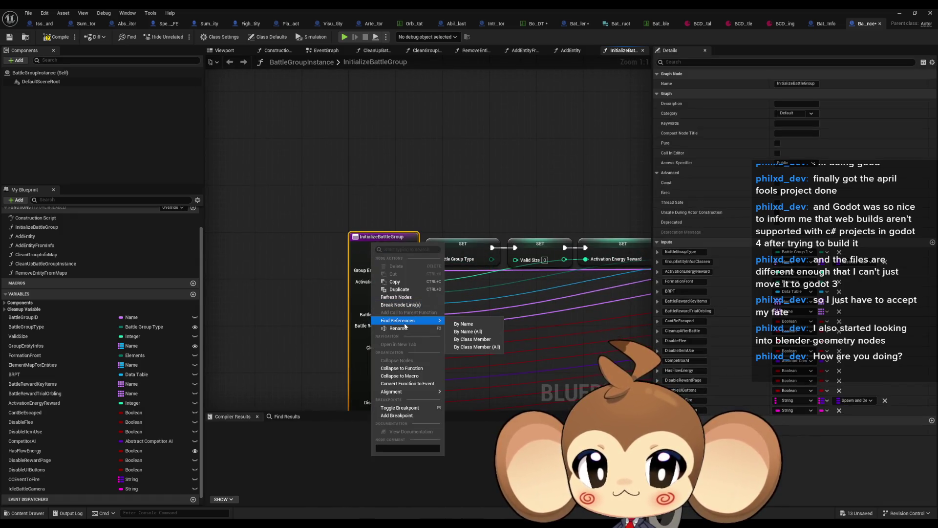
click(465, 346)
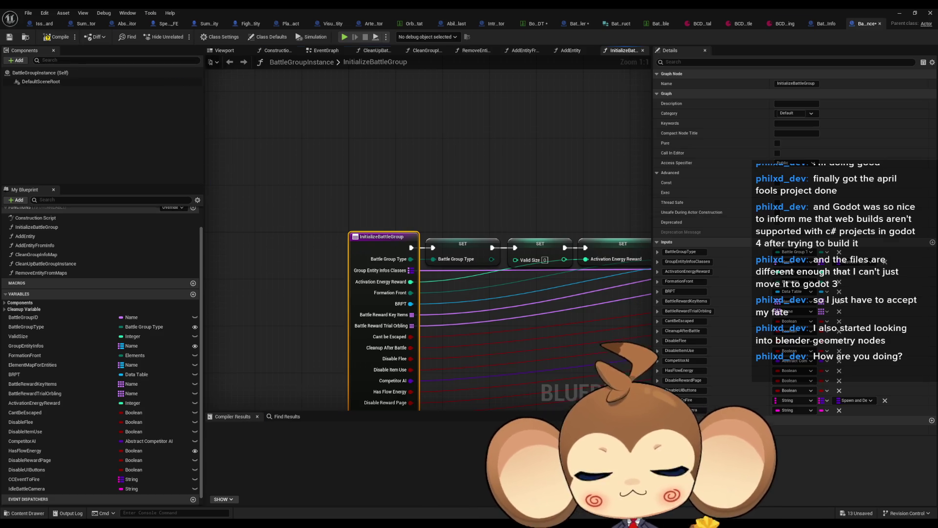
drag(336, 342, 382, 352)
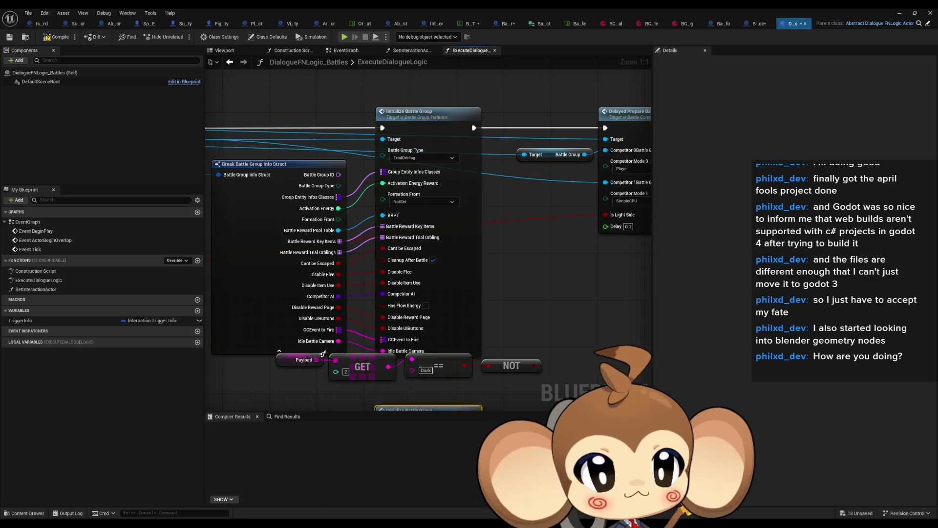
scroll(383, 352, down, 5)
drag(338, 341, 380, 353)
scroll(383, 352, down, 5)
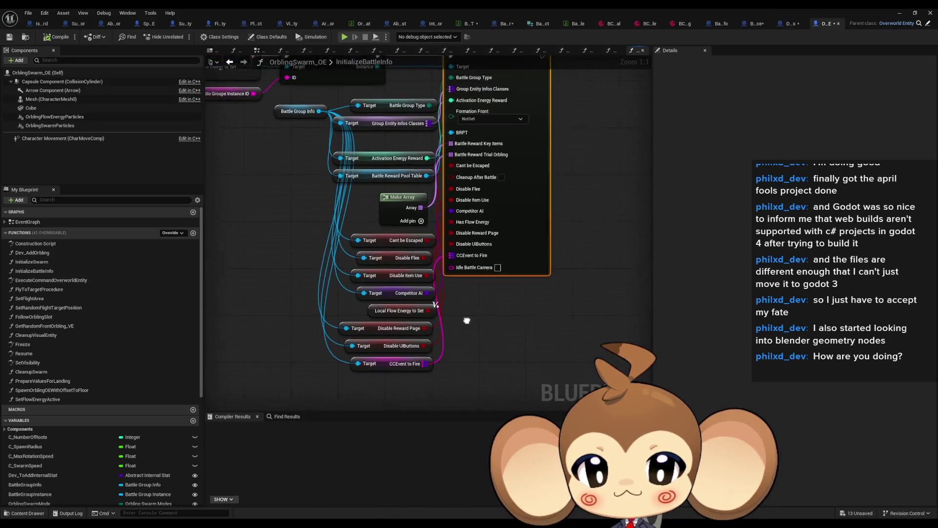
Search Battle Group Info for an idle camera value, then open the BattleGroupInfo blueprint.
drag(340, 129, 379, 395)
text(idle)
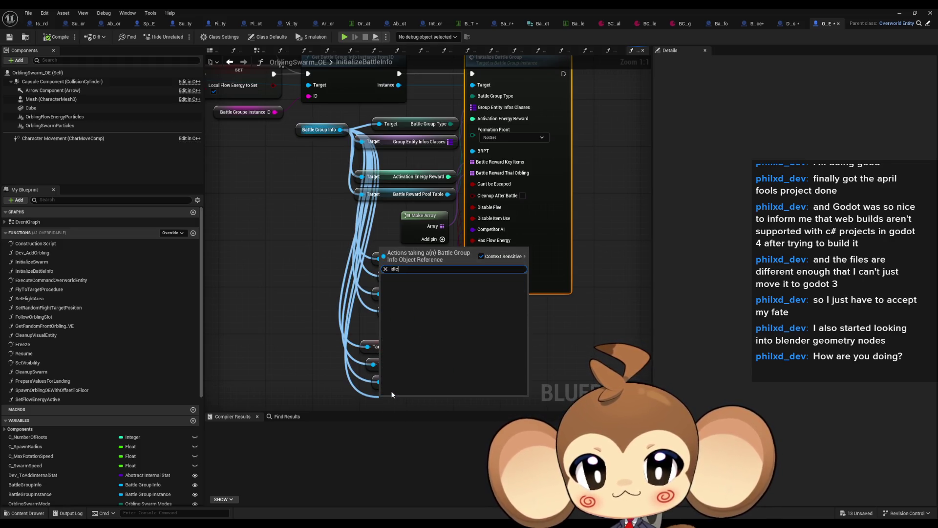
click(334, 246)
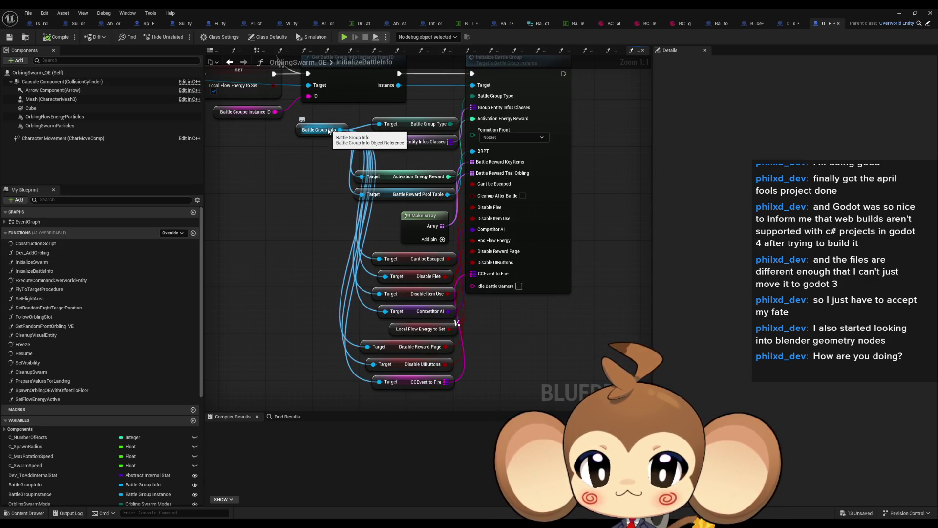
click(786, 27)
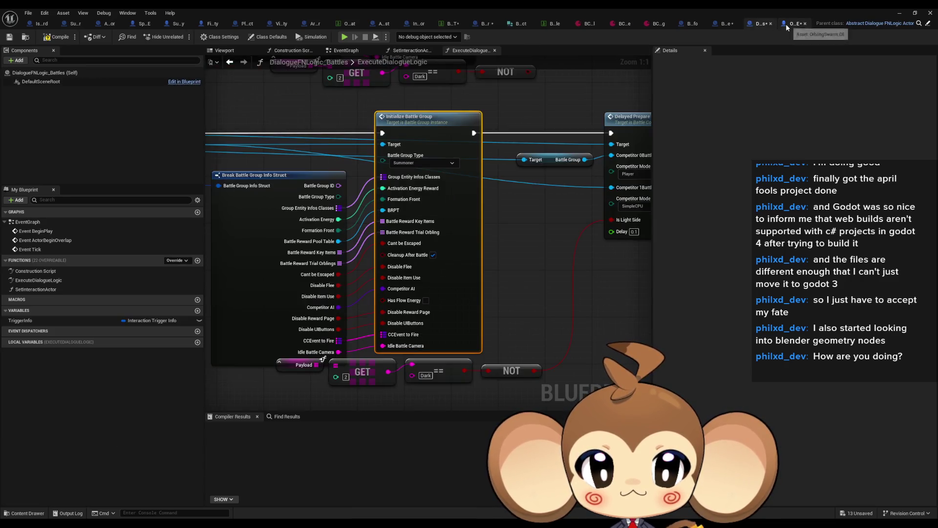
click(724, 29)
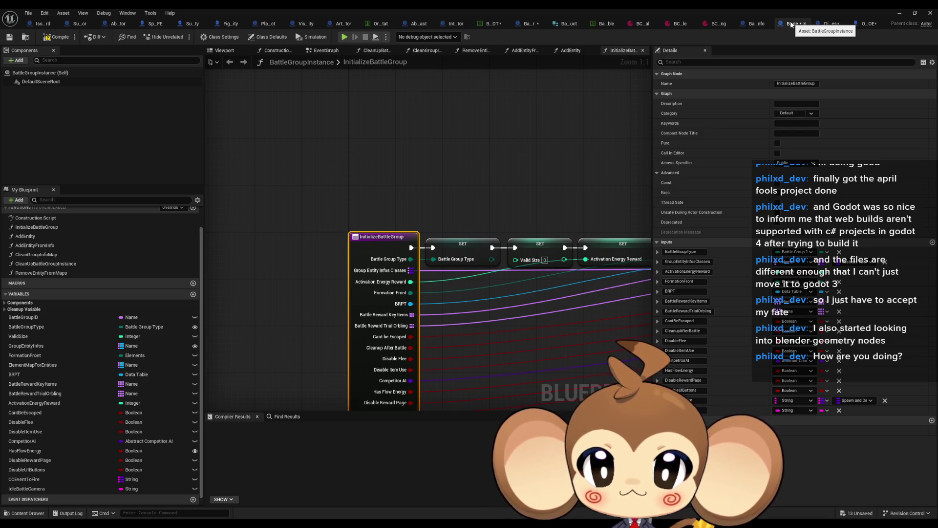
click(756, 24)
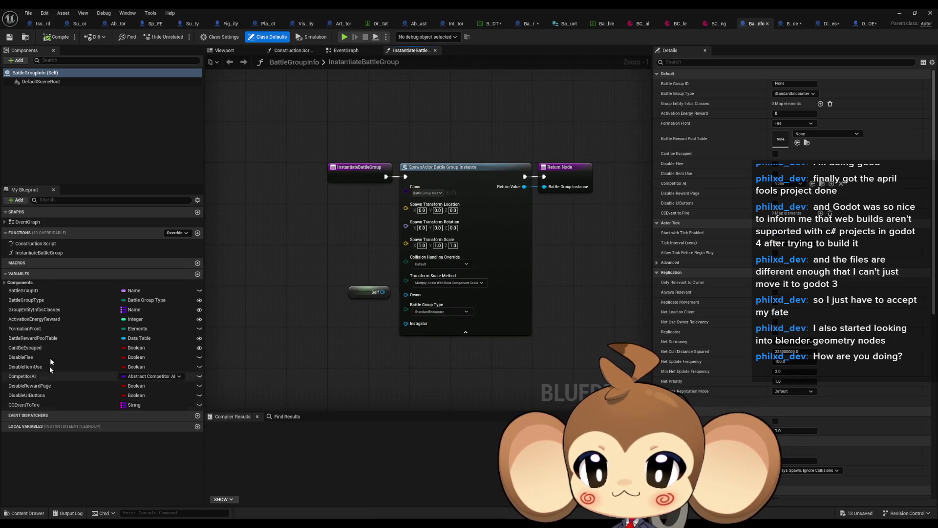
Add a new variable in BattleGroupInfo and name it IdleBattleCameraID.
click(197, 274)
text(Idle)
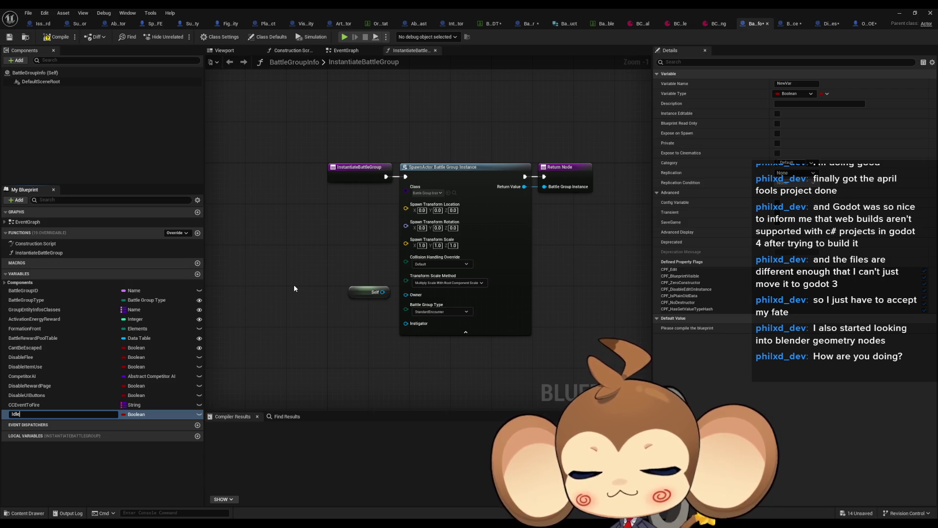
click(783, 22)
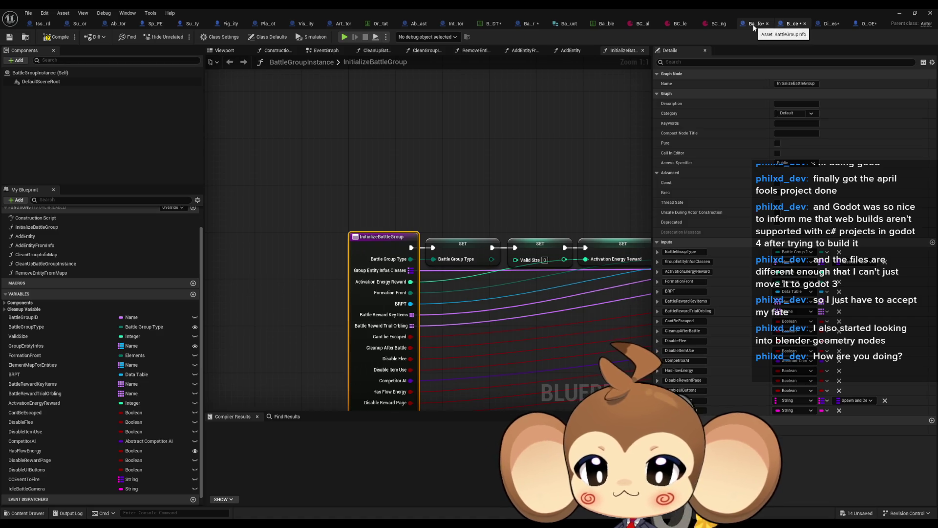
double_click(30, 488)
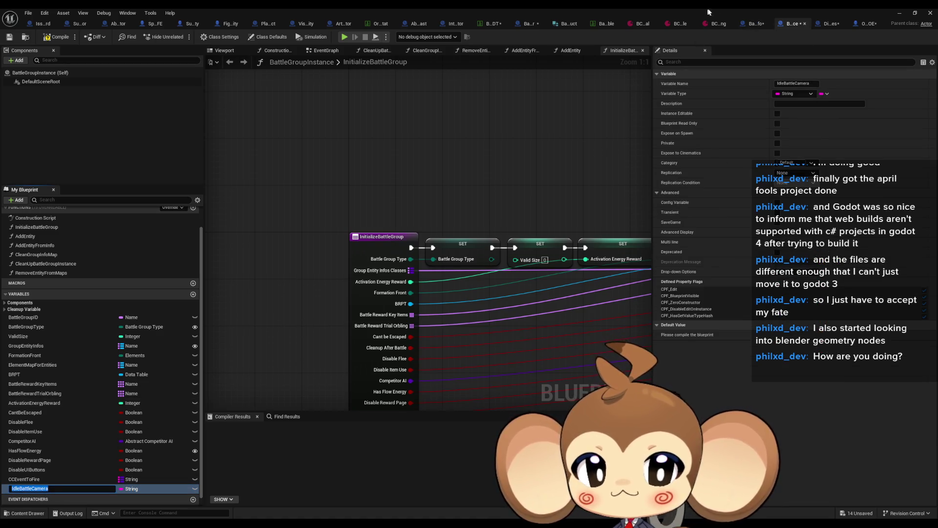
click(755, 25)
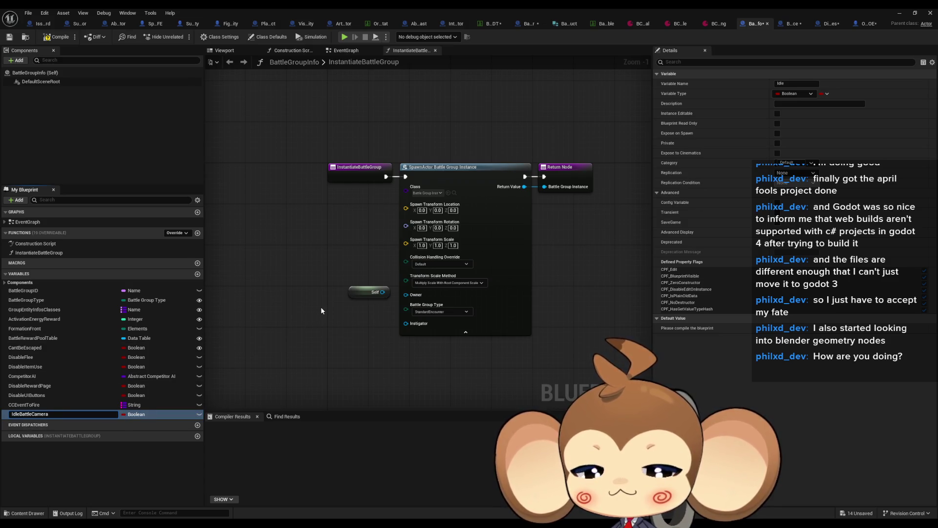
key(Return)
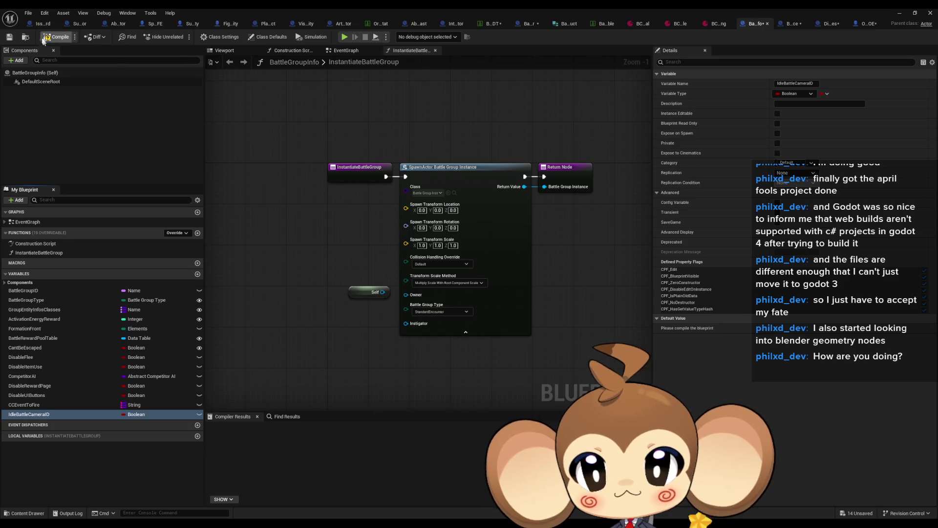
Rename BattleGroupInstance's IdleBattleCamera variable to IdleBattleCameraID and compile the blueprint.
click(790, 24)
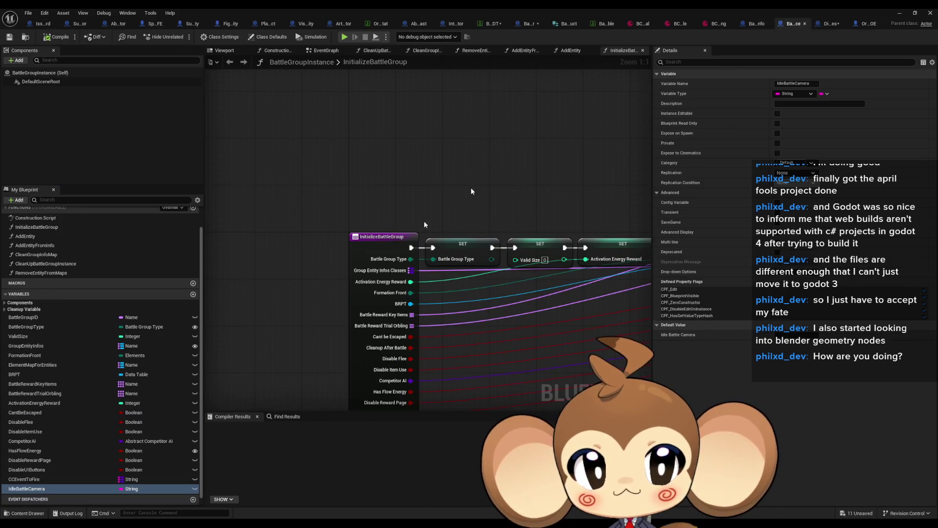
click(67, 489)
key(F2)
text(IdleBattleCameraID)
key(Return)
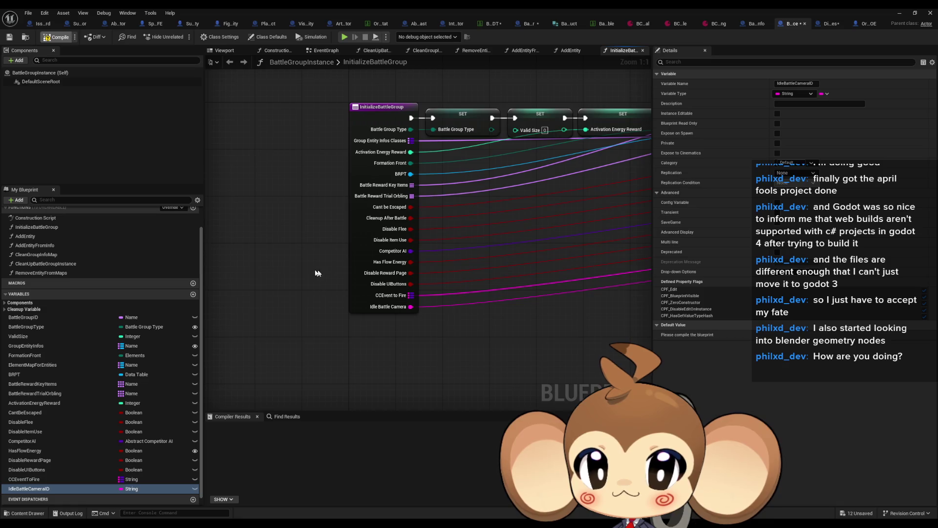
key(F7)
Rename InitializeBattleGroup's input to Idle Battle Camera ID.
click(361, 273)
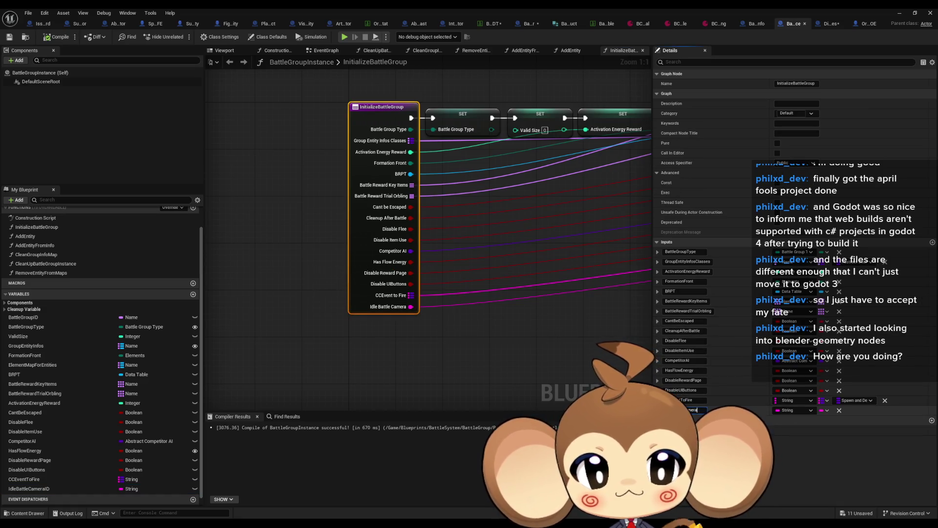
key(Return)
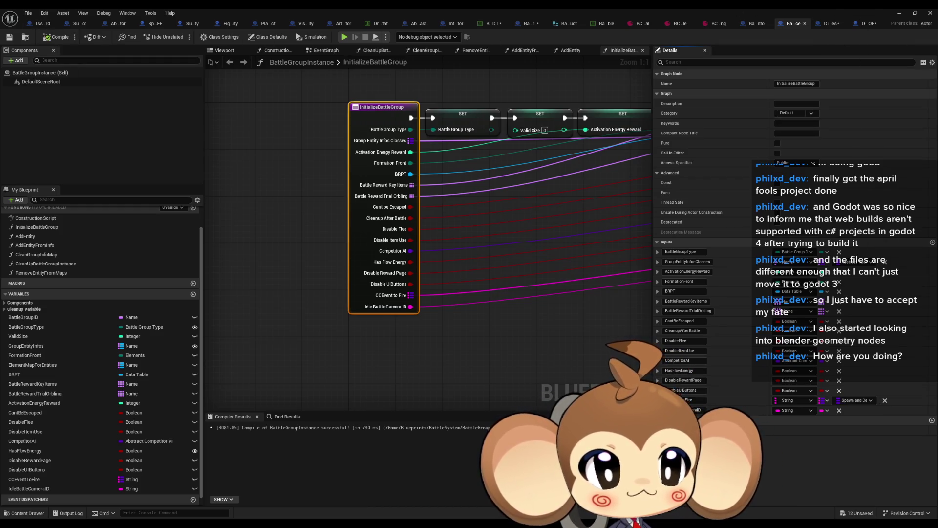
click(827, 23)
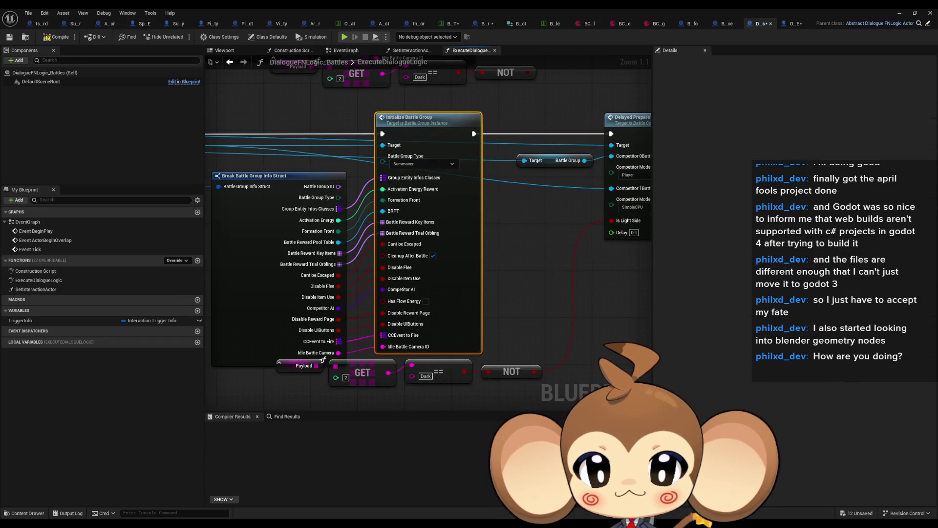
click(515, 24)
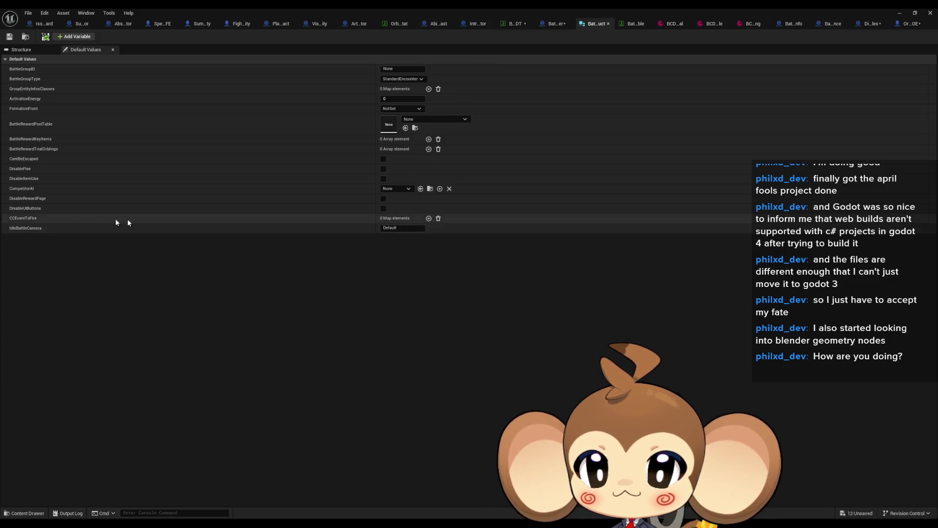
Rename the Battle Group struct's IdleBattleCamera field to IdleBattleCameraID, then return to OrblingSwarm_OE's InitializeBattleInfo graph.
click(22, 49)
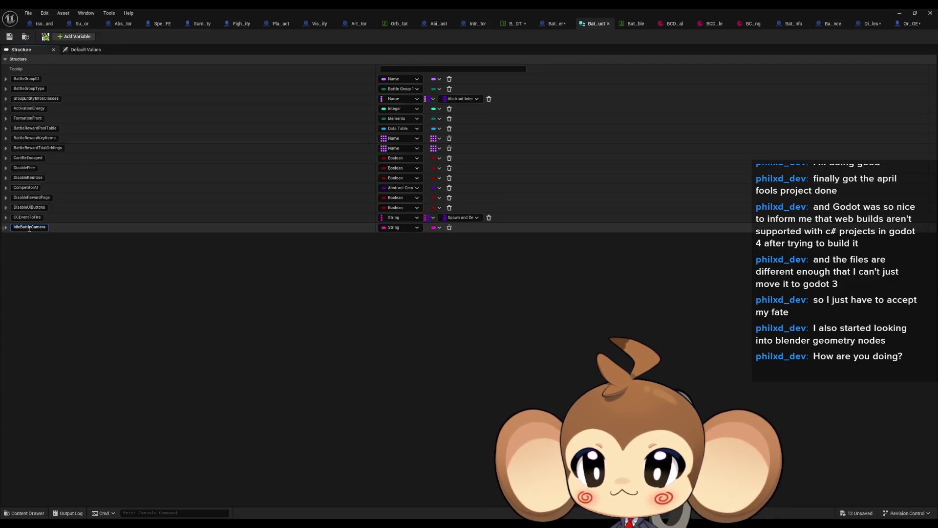
key(Return)
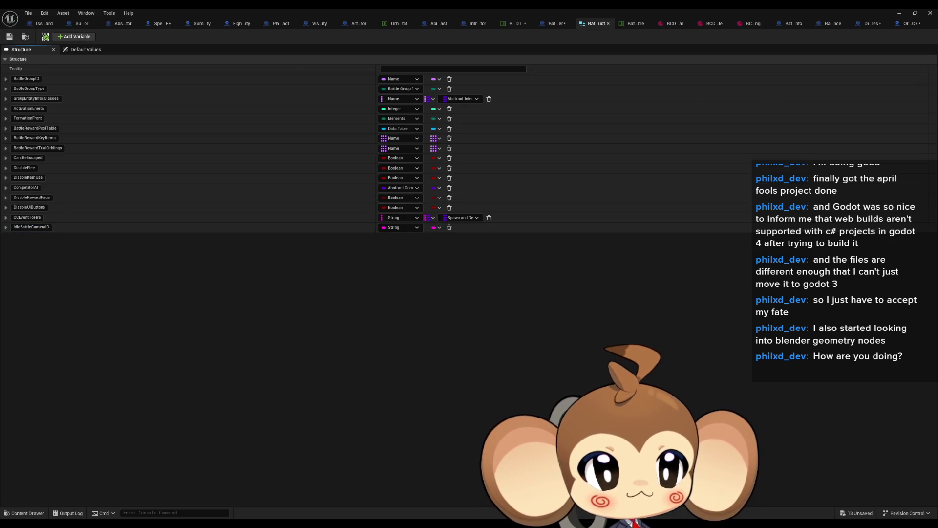
key(ctrl+Tab)
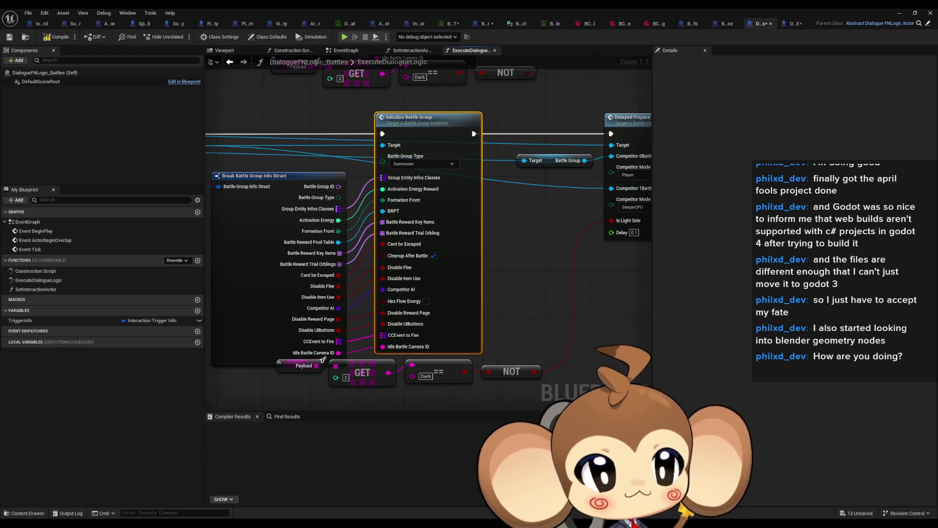
key(ctrl+Tab)
drag(315, 259, 388, 165)
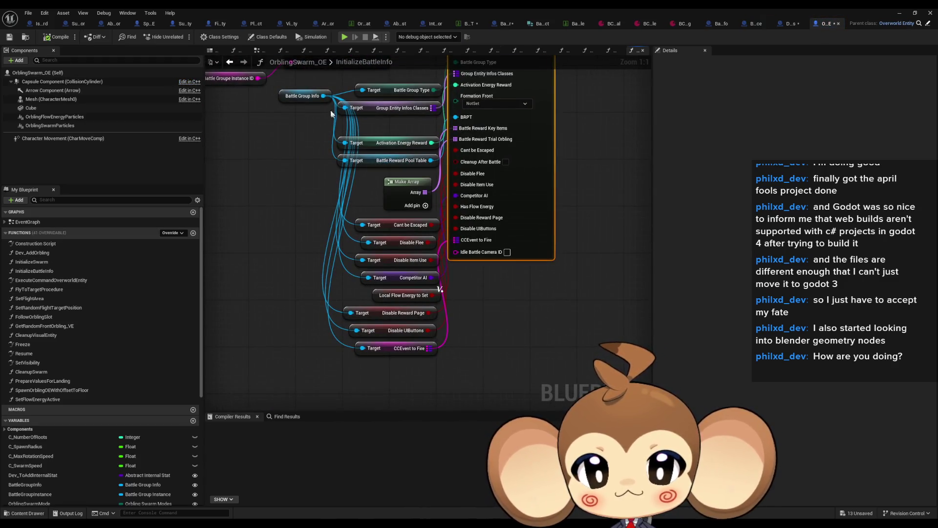
Change IdleBattleCameraID's variable type to String in BattleGroupInfo.
mouse_move(322, 95)
mouse_down()
mouse_move(357, 364)
mouse_move(350, 377)
mouse_up()
text(idle)
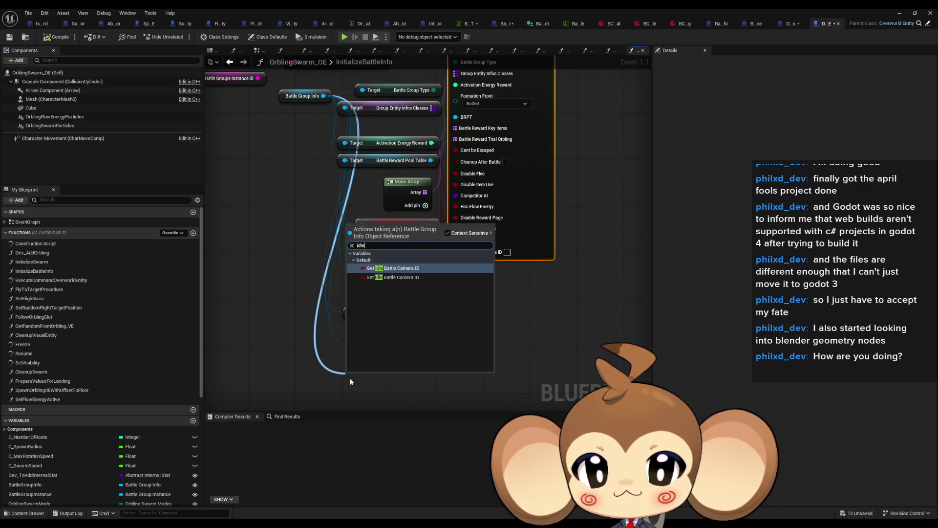
click(277, 281)
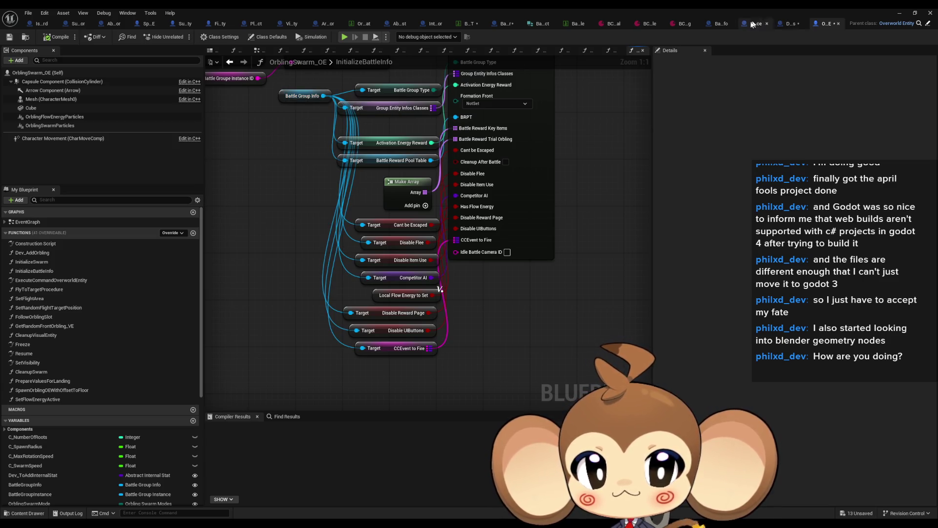
click(720, 27)
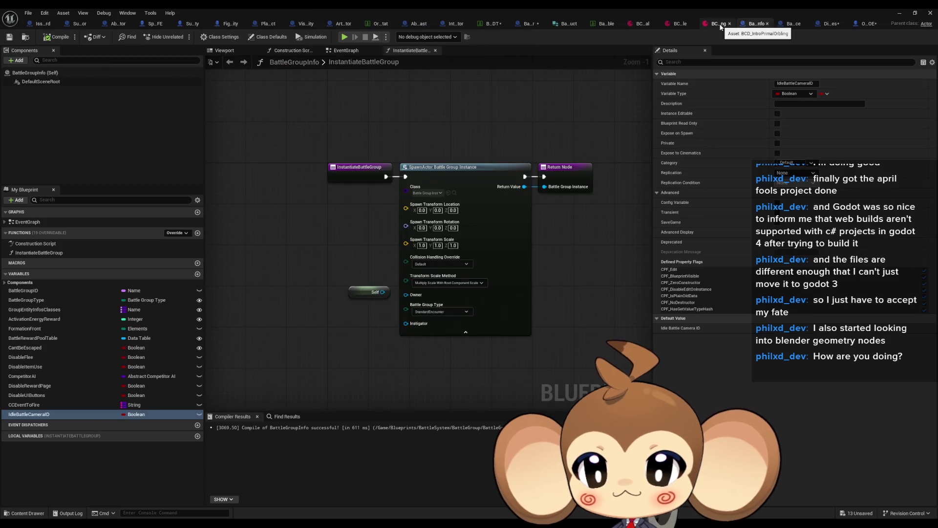
click(134, 415)
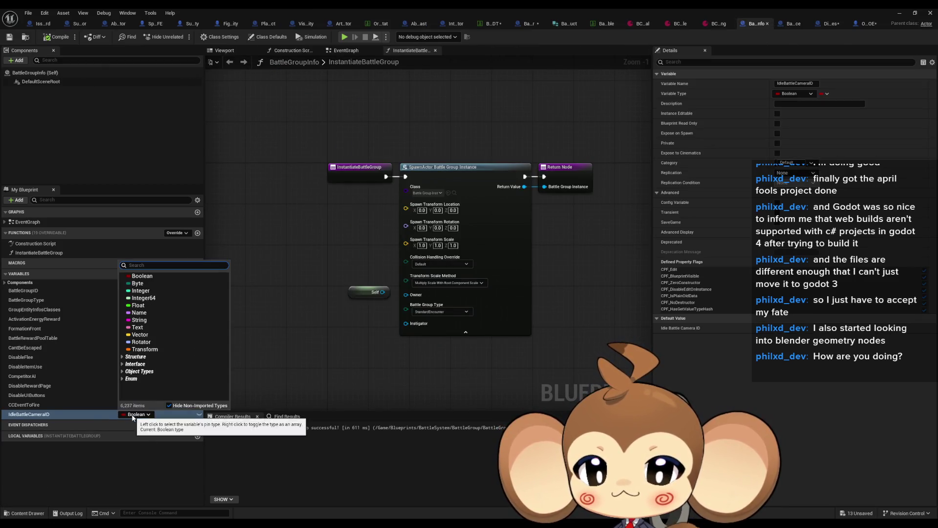
click(144, 319)
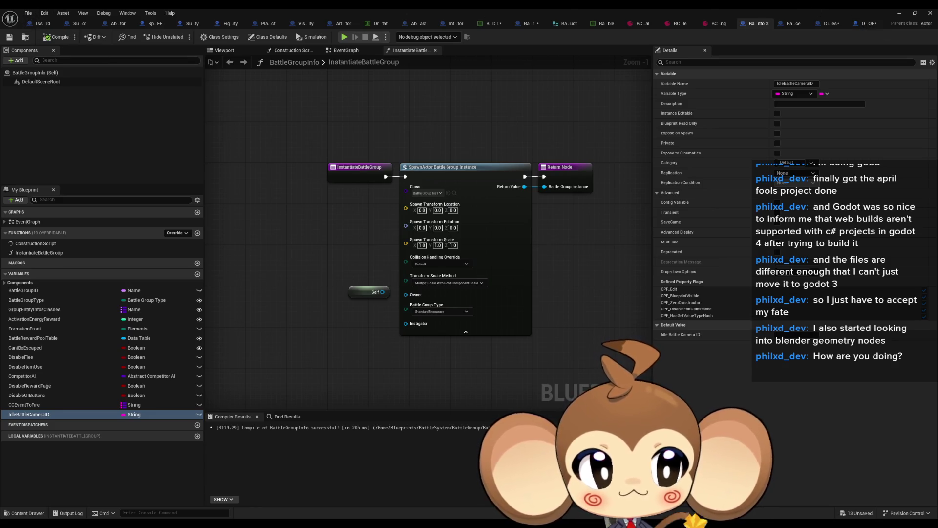
In OrblingSwarm_OE, add a Get Idle Battle Camera ID node and wire it into the Idle Battle Camera ID input.
click(869, 23)
mouse_move(250, 189)
mouse_down()
mouse_move(262, 348)
mouse_move(269, 329)
mouse_move(260, 328)
mouse_up()
text(get idle)
key(Return)
drag(344, 333, 383, 208)
drag(299, 333, 311, 322)
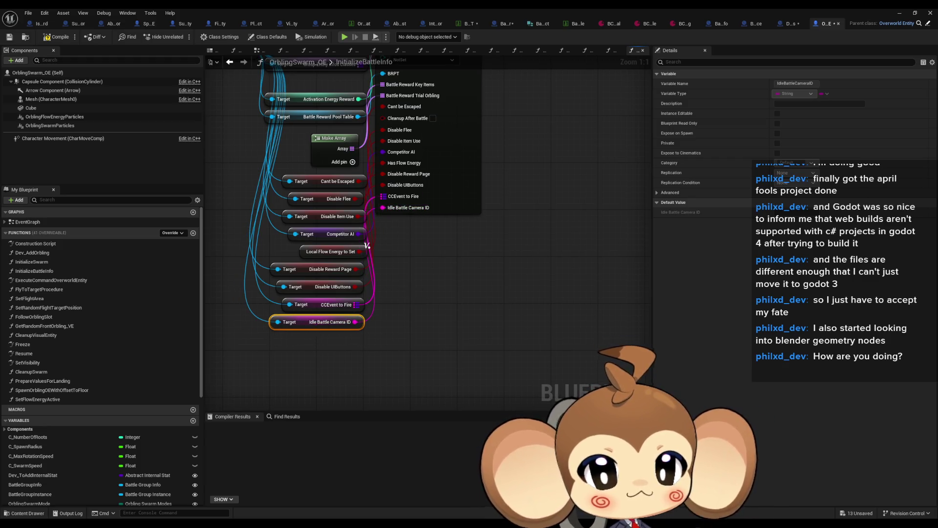
Connect the Break node's Idle Battle Camera ID pin in BattleQueue's GetCompetitorBattleInstanceFromInfo graph.
key(alt+Left)
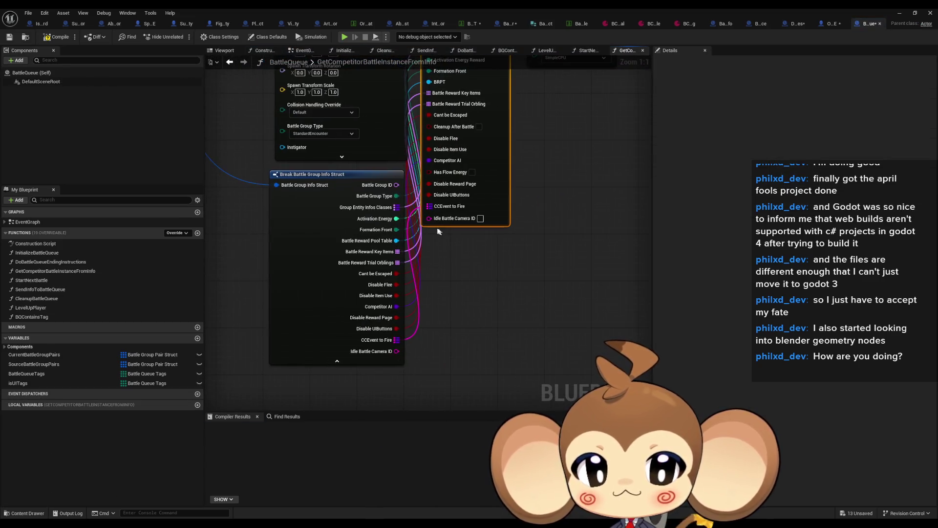
drag(429, 219, 396, 351)
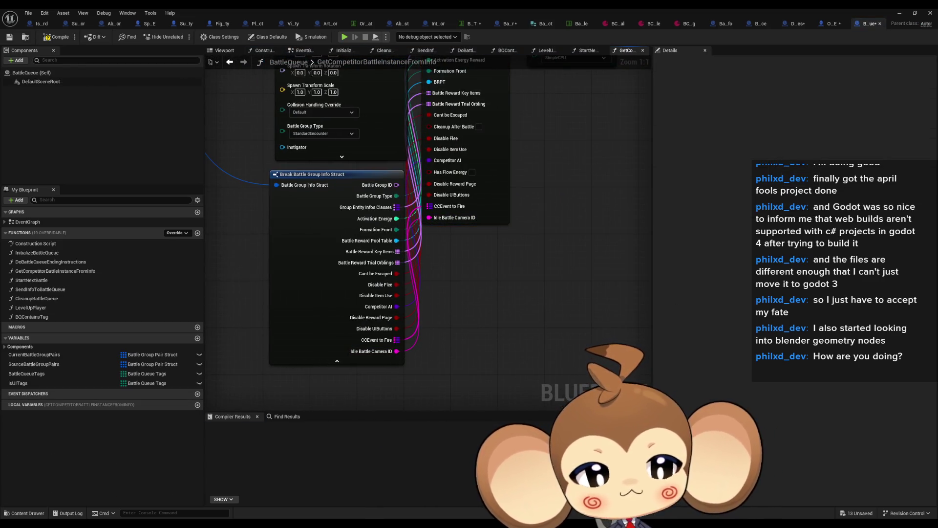
key(alt+Left)
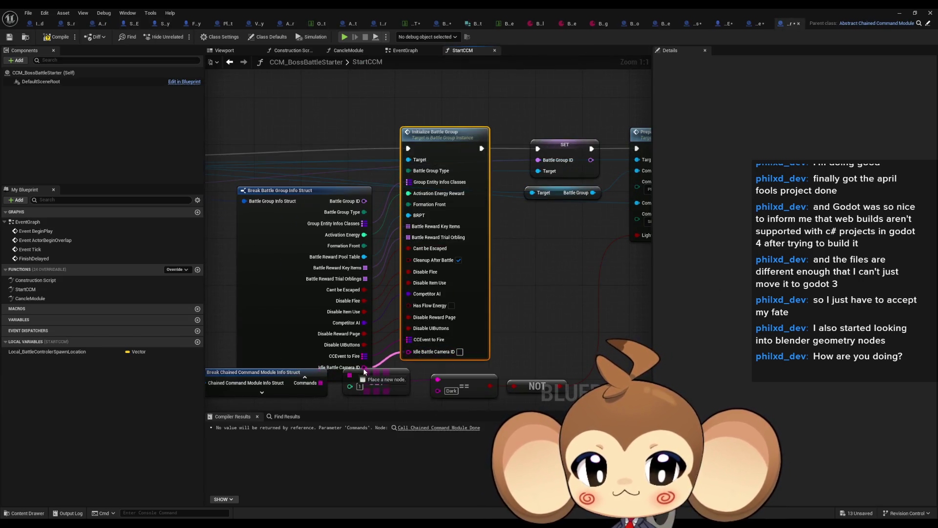
Link Idle Battle Camera ID into StartCCM's Initialize Battle Group, and Competitor 1's getter into Set Camera Data's Camera ID.
click(591, 301)
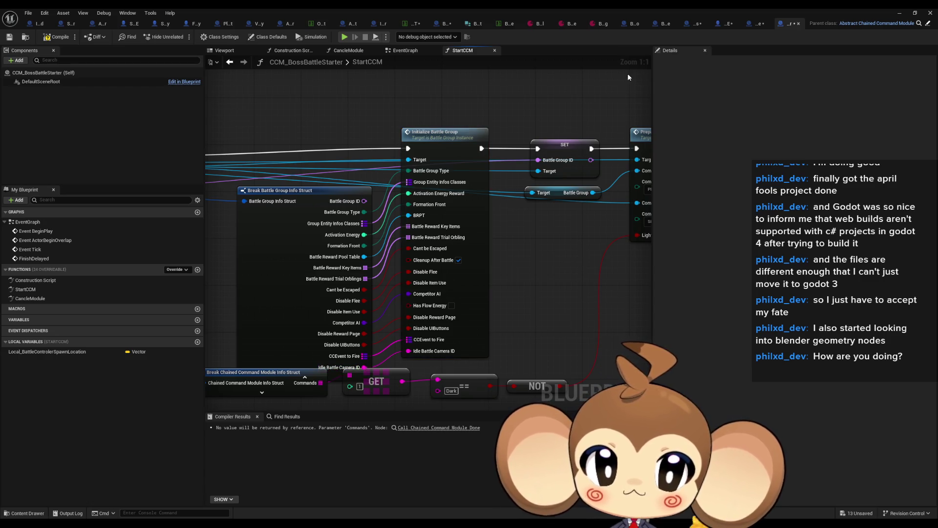
click(444, 22)
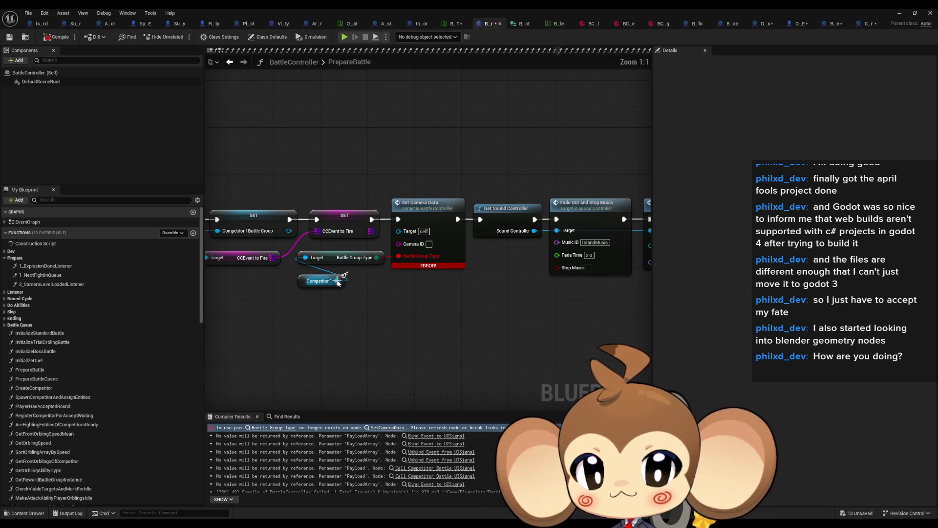
drag(340, 283, 327, 321)
text(get)
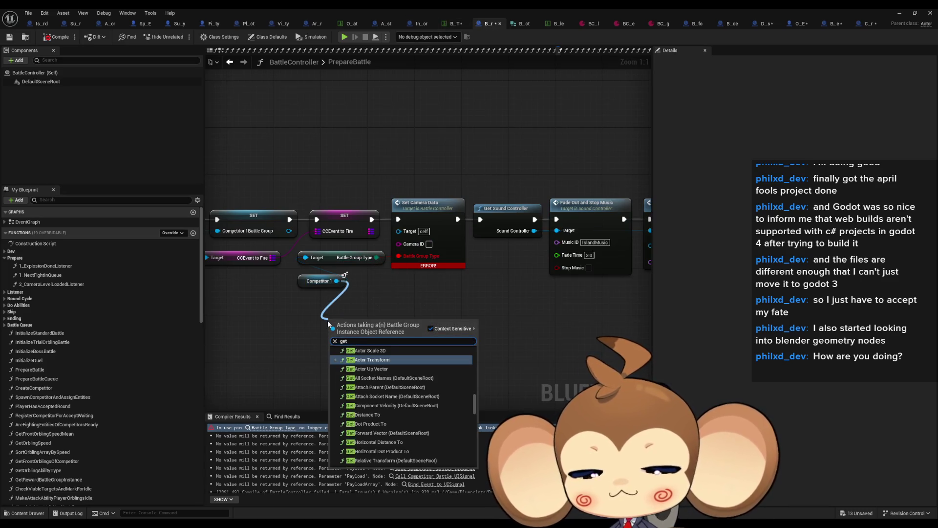
text( id id)
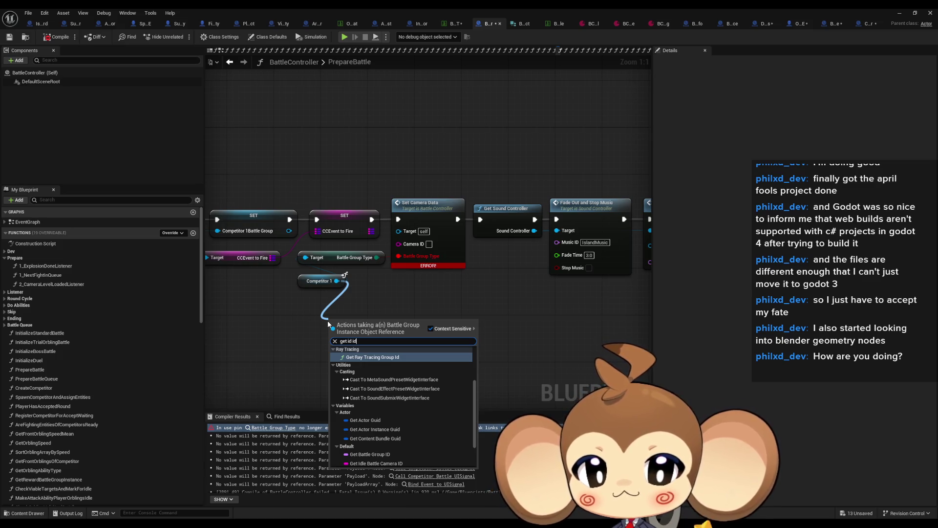
click(393, 434)
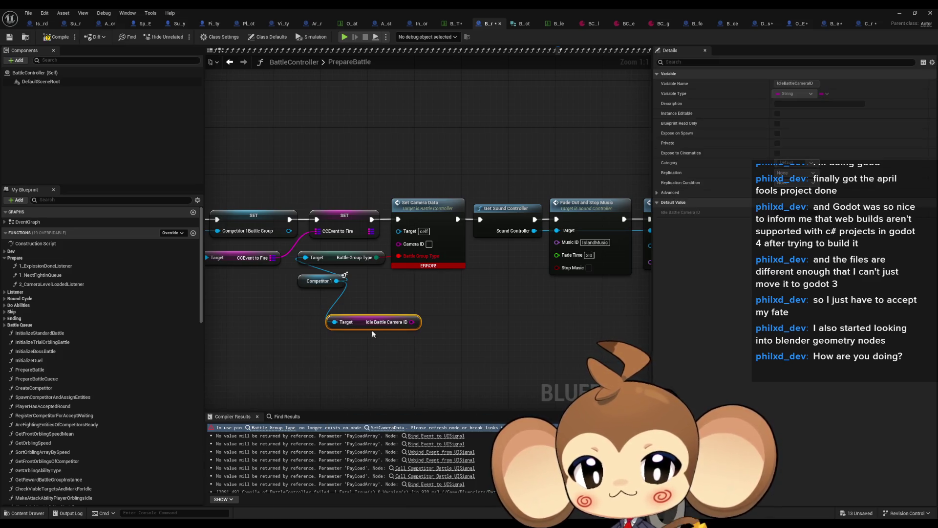
drag(410, 318, 399, 244)
mouse_move(354, 323)
mouse_down()
mouse_move(318, 300)
mouse_move(327, 275)
mouse_up()
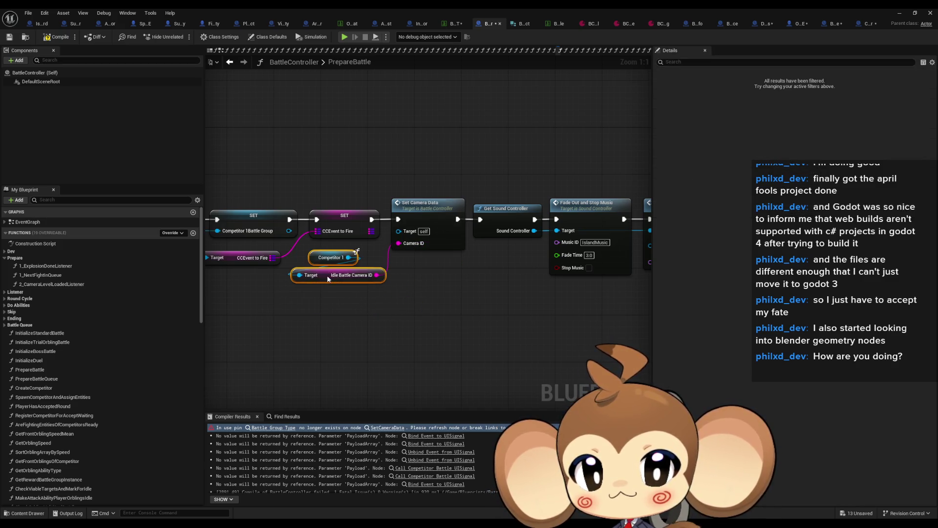
click(476, 297)
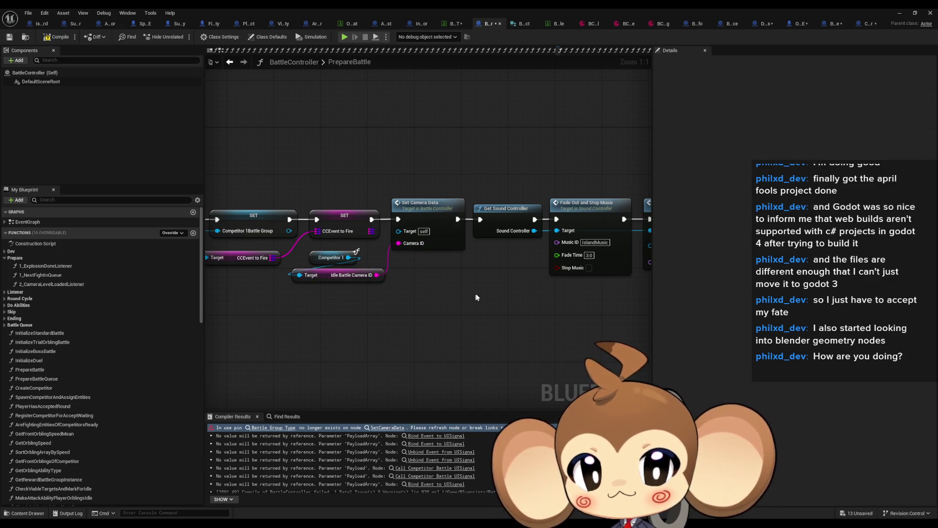
click(902, 13)
click(28, 13)
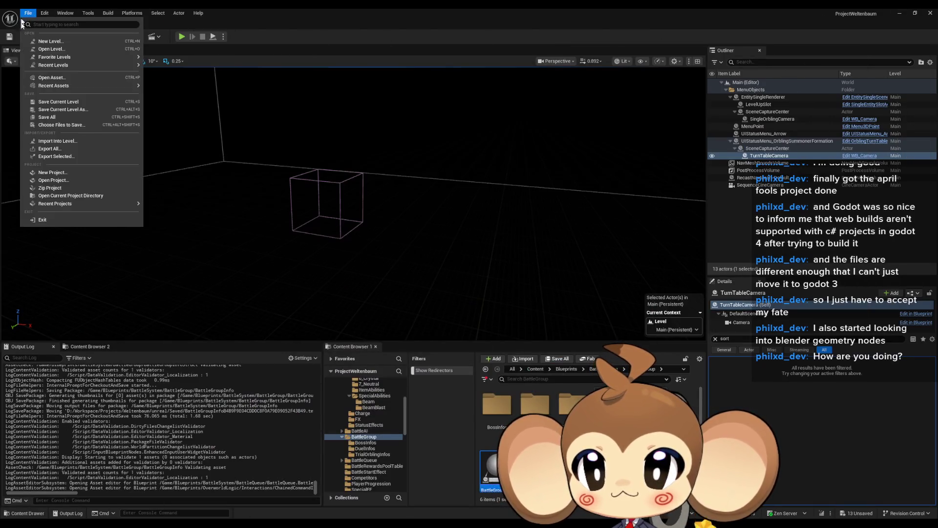
Save all modified assets and launch a Play-in-Editor session of the Main level.
click(47, 117)
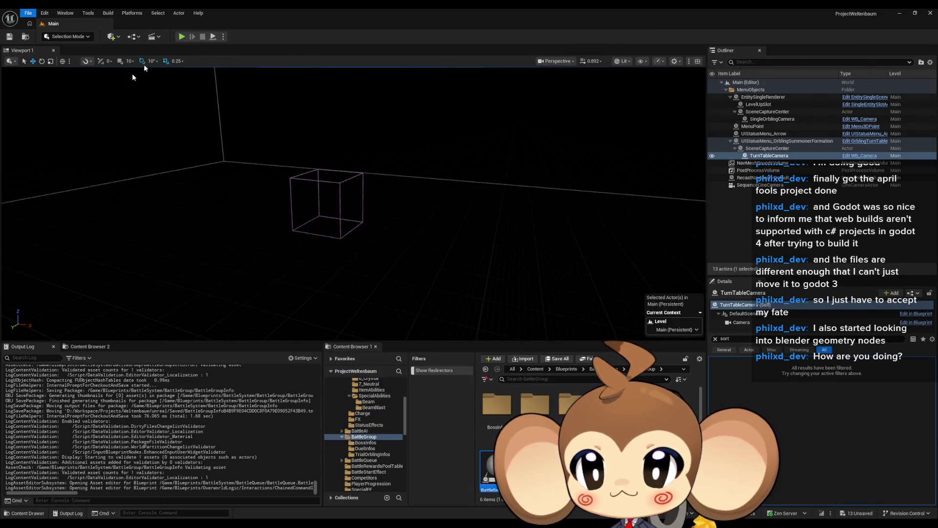
click(182, 37)
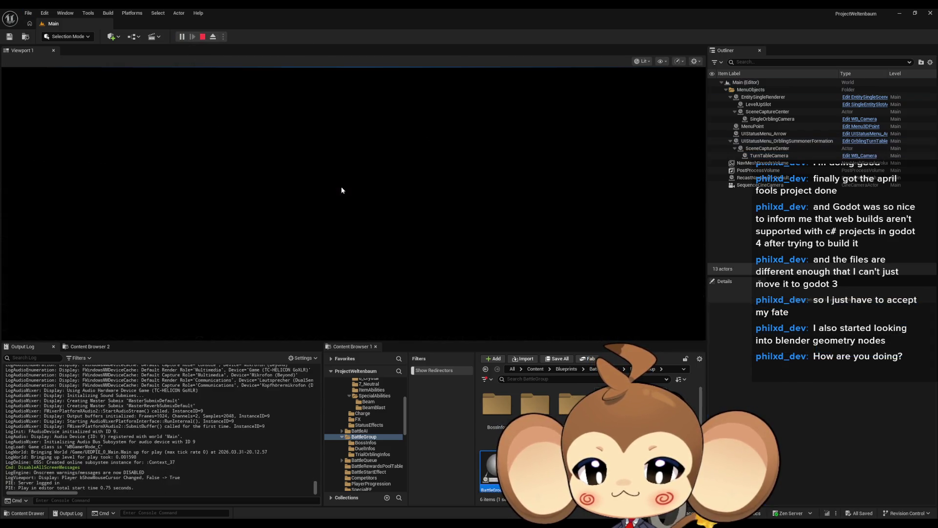
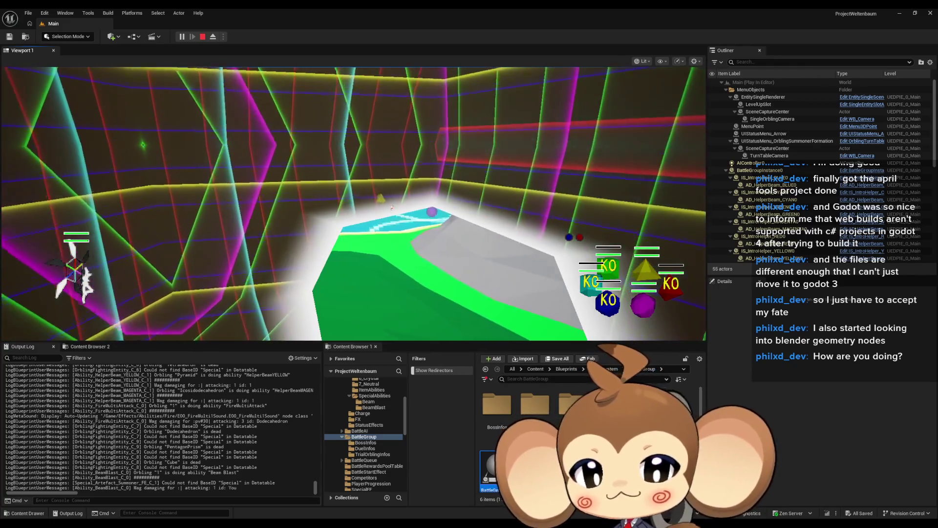
Switch to the BattleController Blueprint editor showing its PrepareBattle graph.
key(alt+Tab)
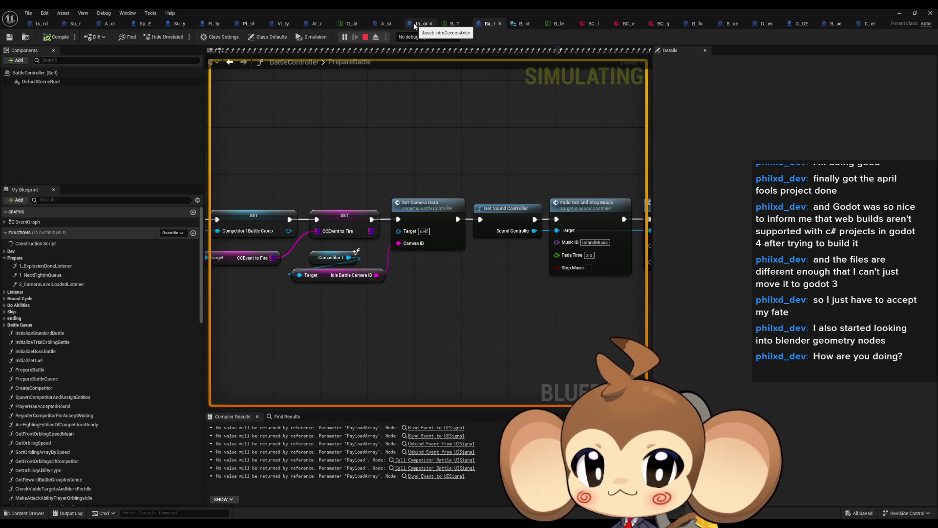
Add a breakpoint on the BeamFadeOut event node in the Ability_BeamBlast event graph.
click(380, 27)
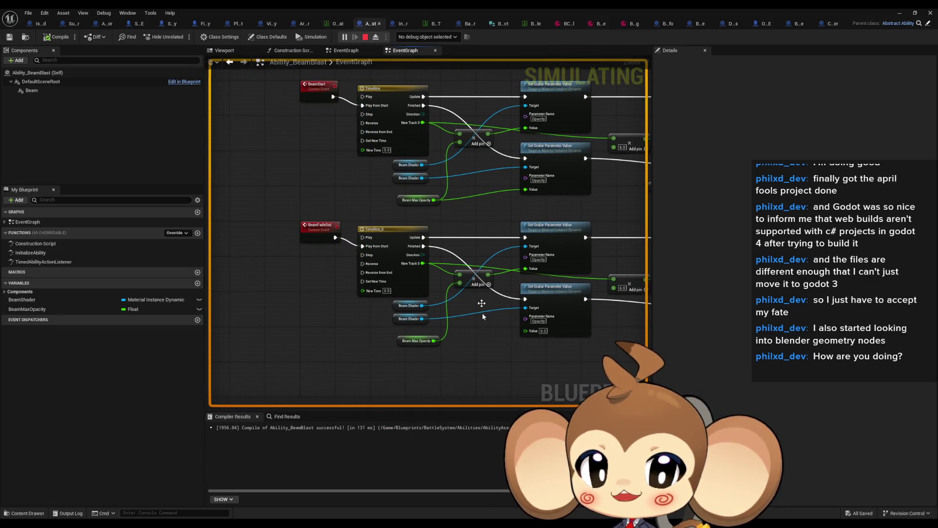
drag(503, 306, 502, 337)
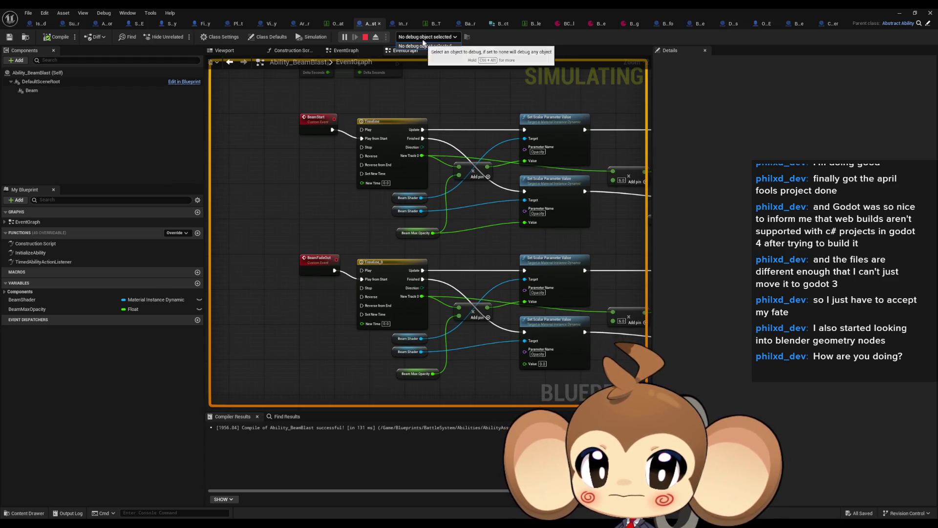
click(318, 307)
right_click(317, 260)
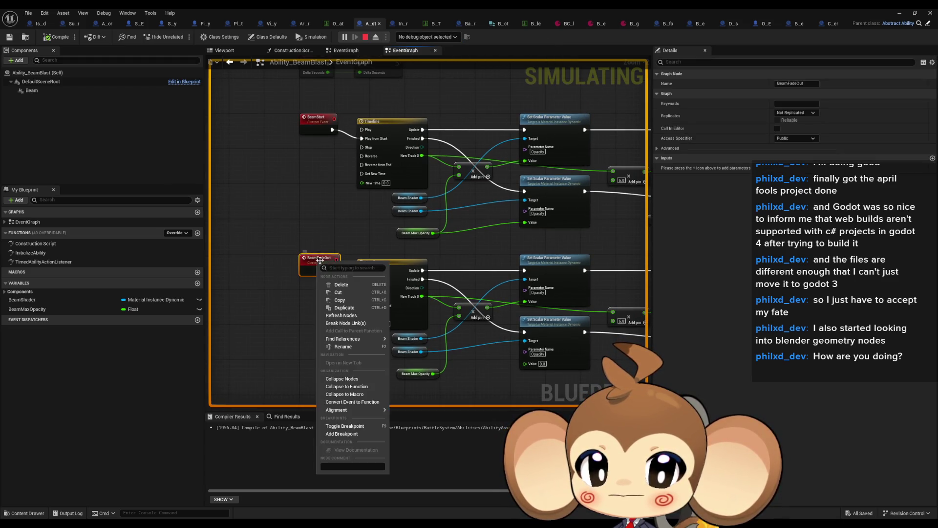
click(336, 434)
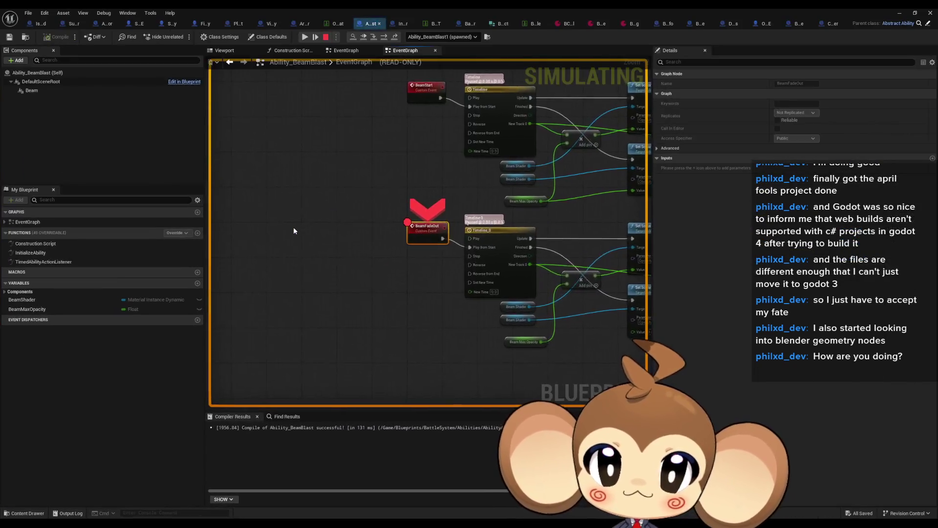
Locate the paused node, resume execution, and return to the running game viewport.
scroll(293, 230, down, 4)
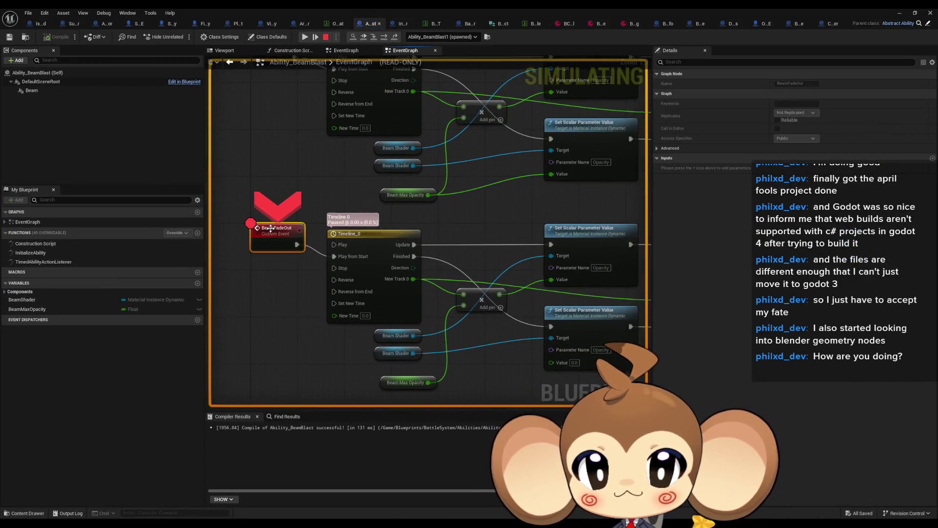
drag(332, 252, 330, 226)
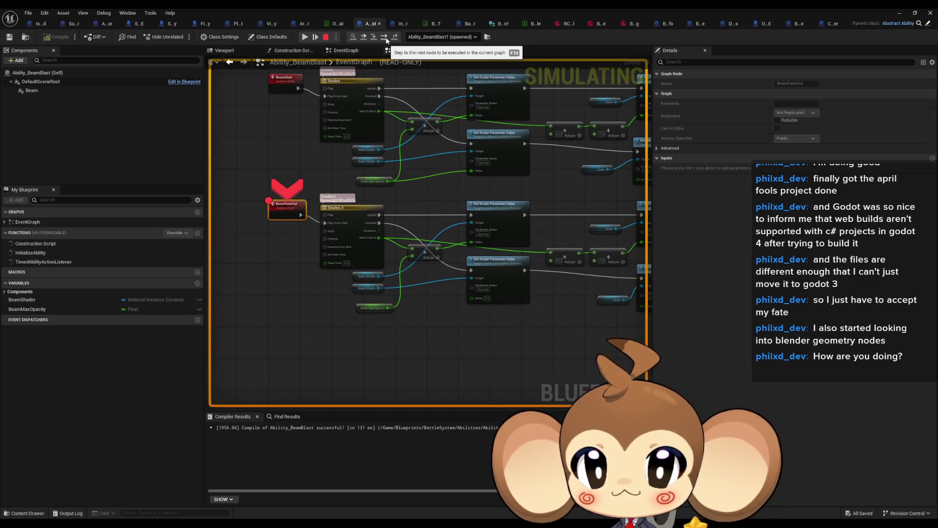
click(353, 37)
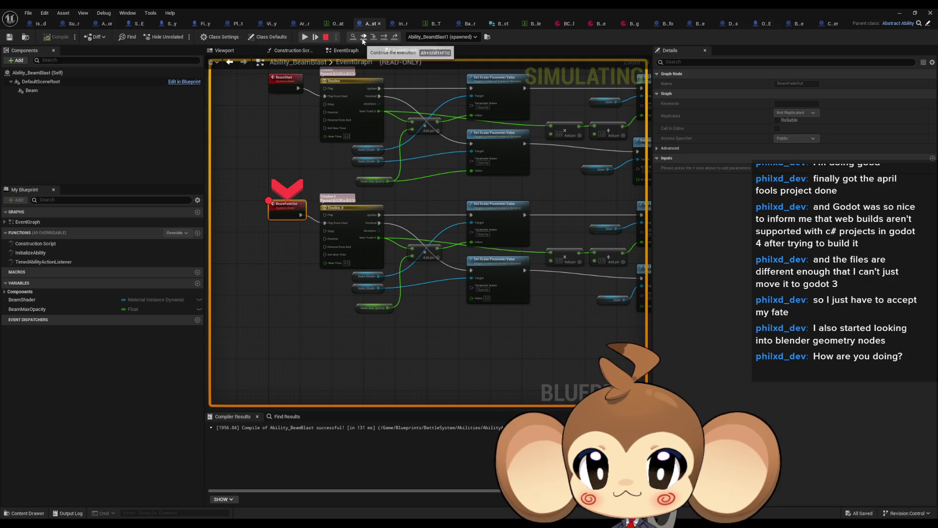
click(304, 37)
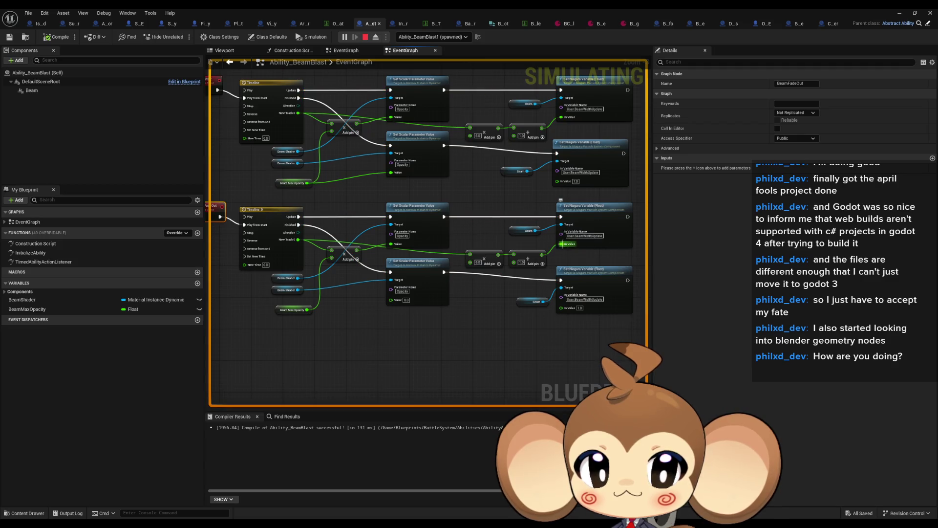
double_click(454, 12)
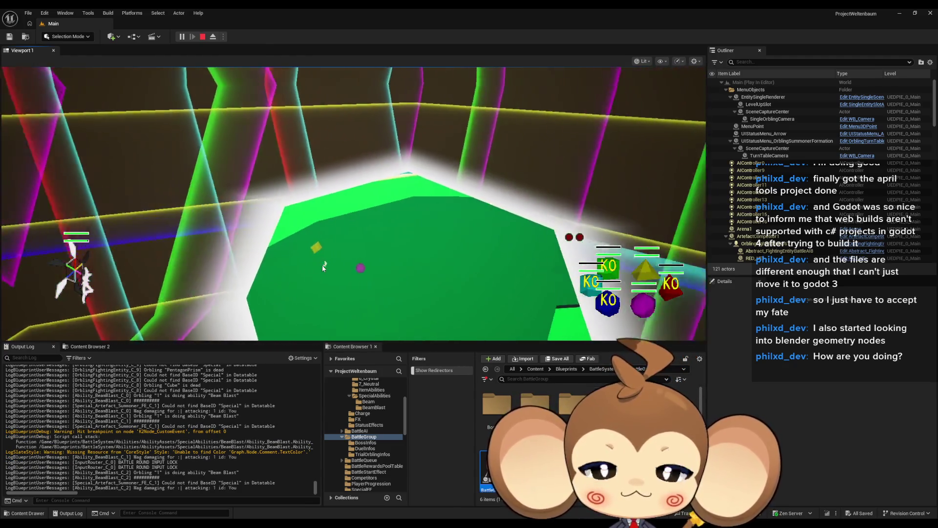
Stop the play session and bring Timeline_0 into view in the Ability_BeamBlast graph.
click(201, 37)
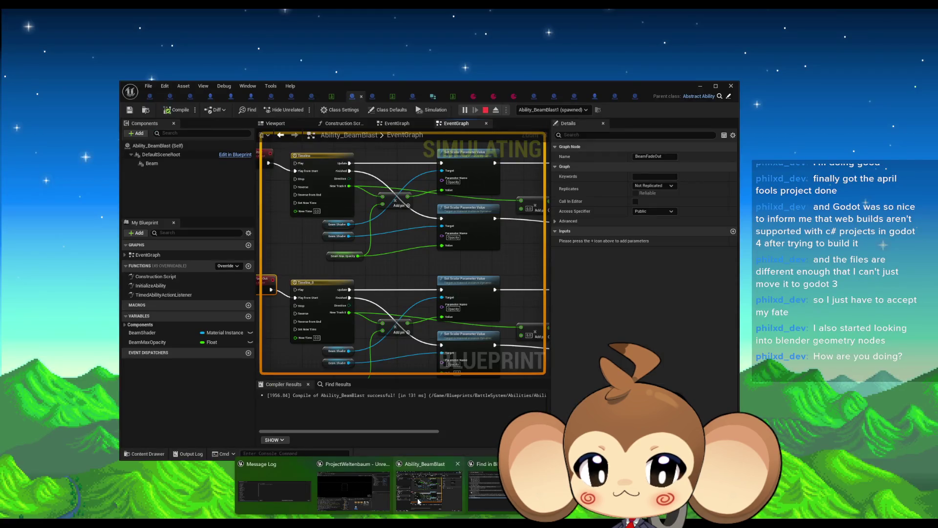
click(418, 501)
drag(401, 292, 387, 220)
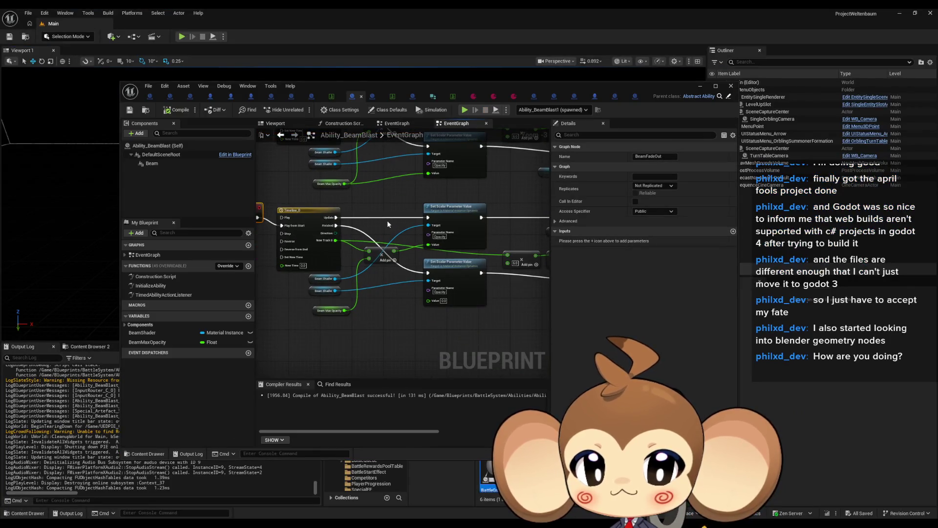
click(317, 311)
scroll(449, 266, up, 3)
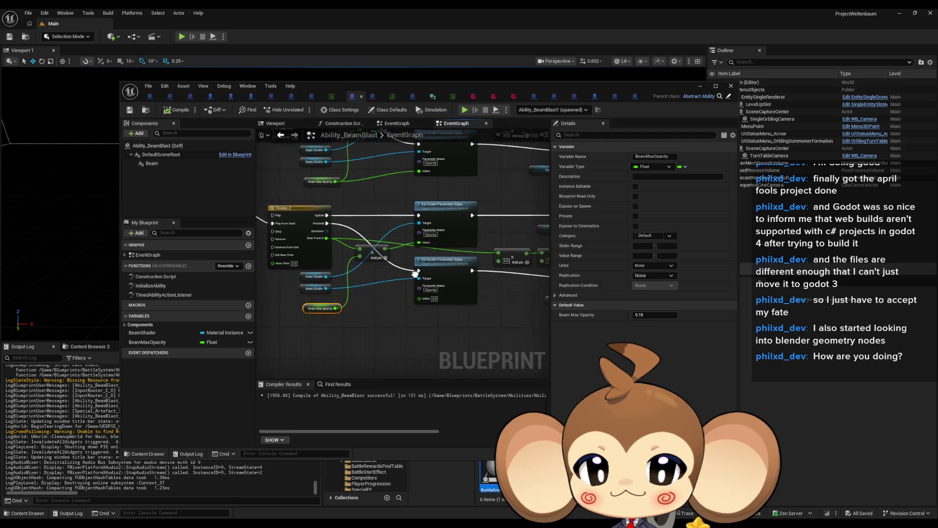
mouse_move(421, 292)
mouse_down()
mouse_move(391, 293)
mouse_move(660, 325)
mouse_up()
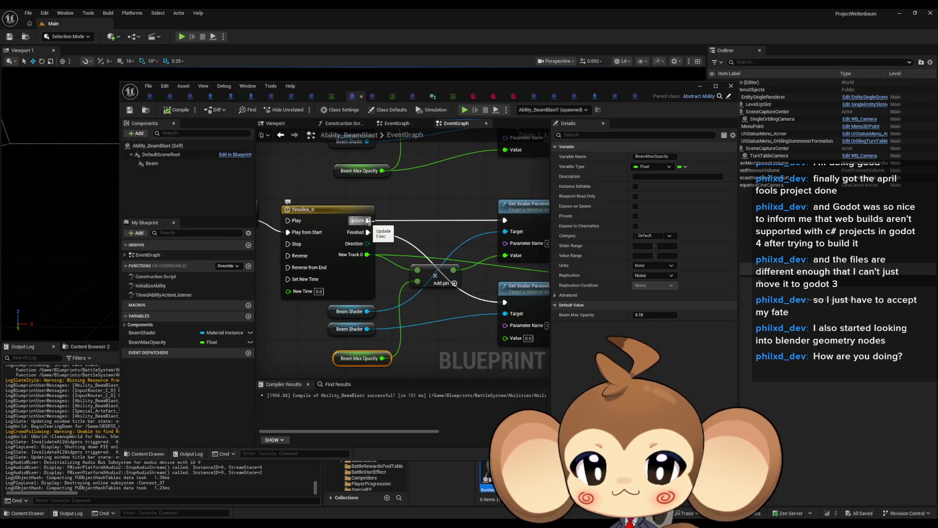
drag(366, 221, 225, 166)
drag(274, 195, 411, 289)
Print Timeline_0's New Track 0 value on every Update, then compile and save.
mouse_move(352, 260)
mouse_down()
mouse_move(417, 264)
mouse_move(373, 251)
mouse_move(427, 240)
mouse_up()
text(print)
key(Return)
drag(362, 252, 385, 264)
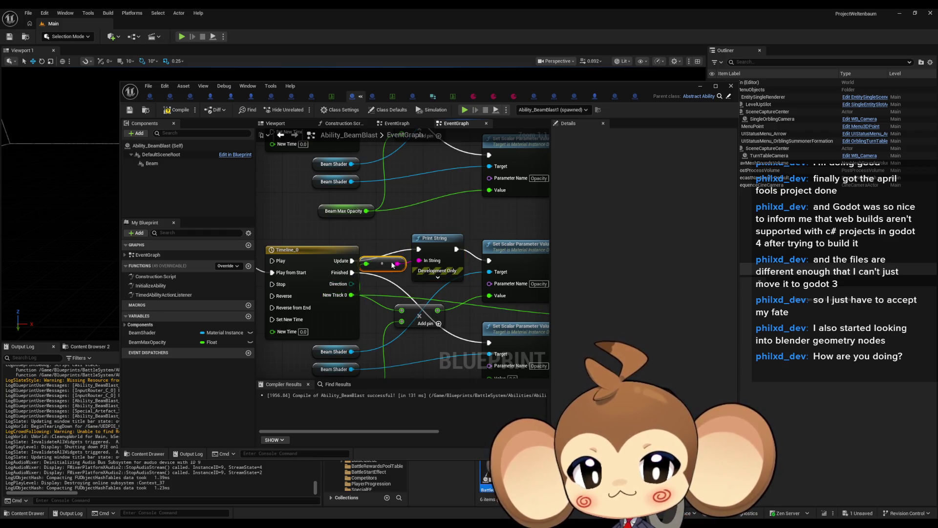
click(178, 112)
click(130, 110)
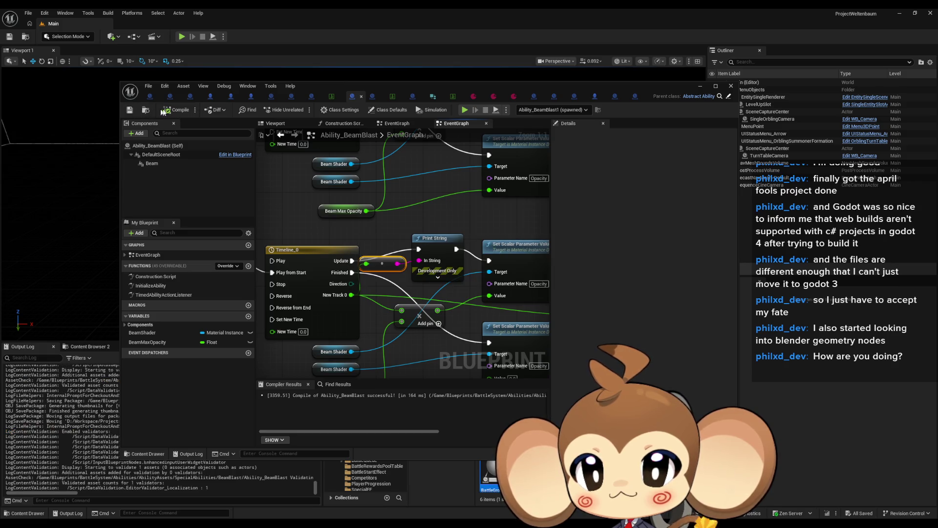
Play-test to watch the printed track value fade to 0.0, then stop and reopen Ability_BeamBlast.
click(699, 86)
click(181, 37)
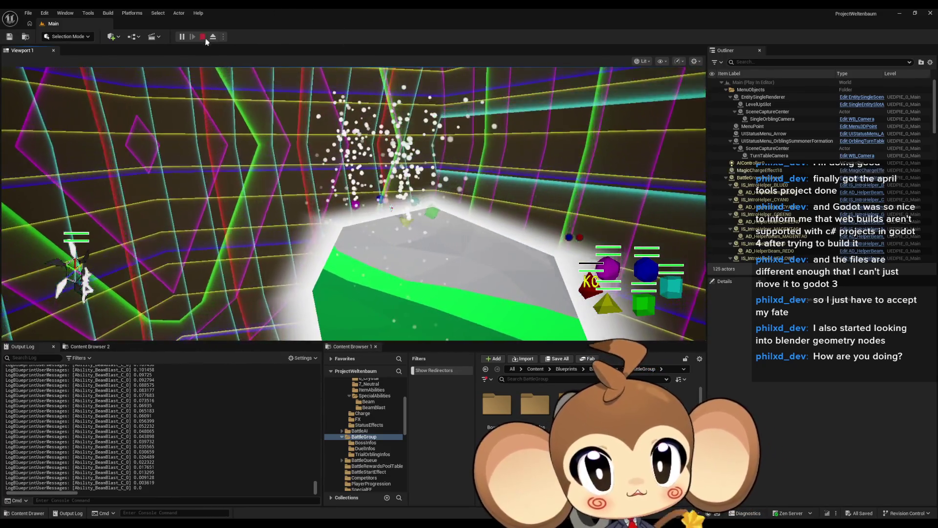
key(Escape)
click(415, 507)
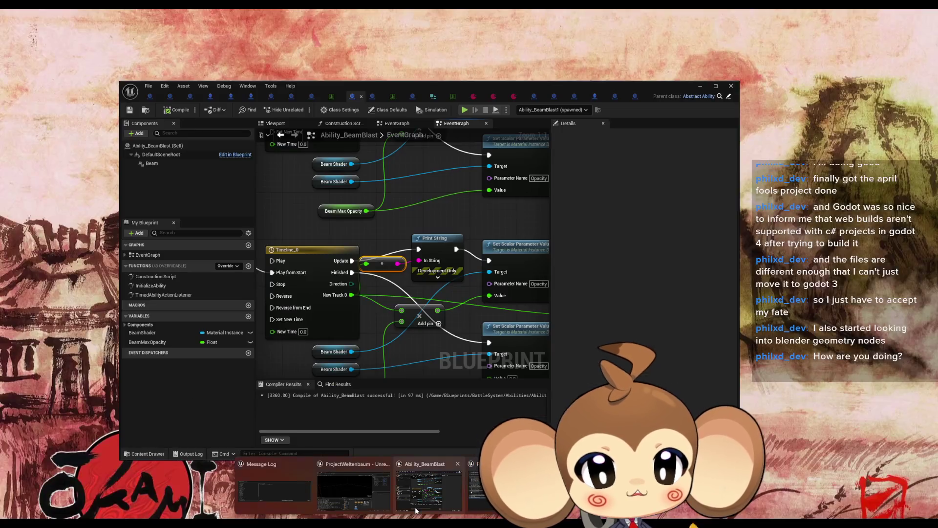
mouse_move(459, 339)
mouse_down()
mouse_move(321, 297)
mouse_move(357, 278)
mouse_move(345, 263)
mouse_move(315, 261)
mouse_up()
scroll(358, 278, down, 2)
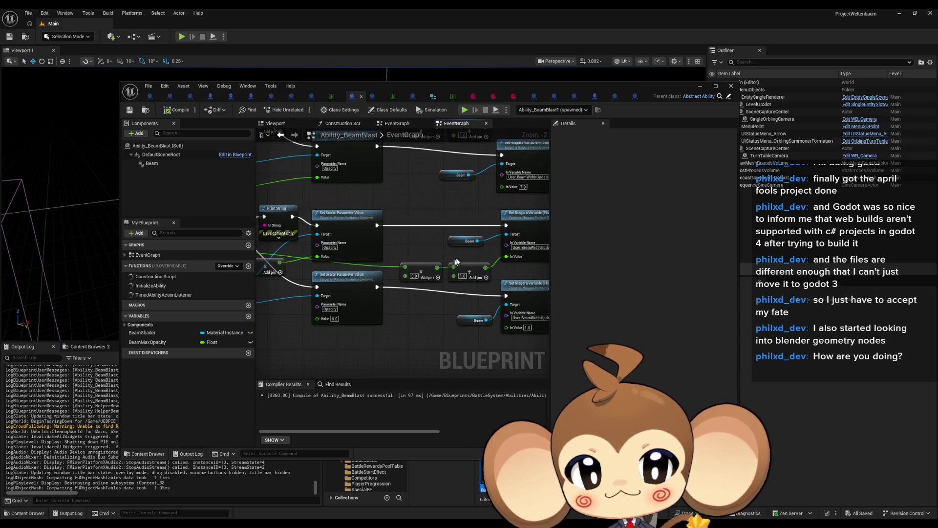
drag(454, 263, 387, 252)
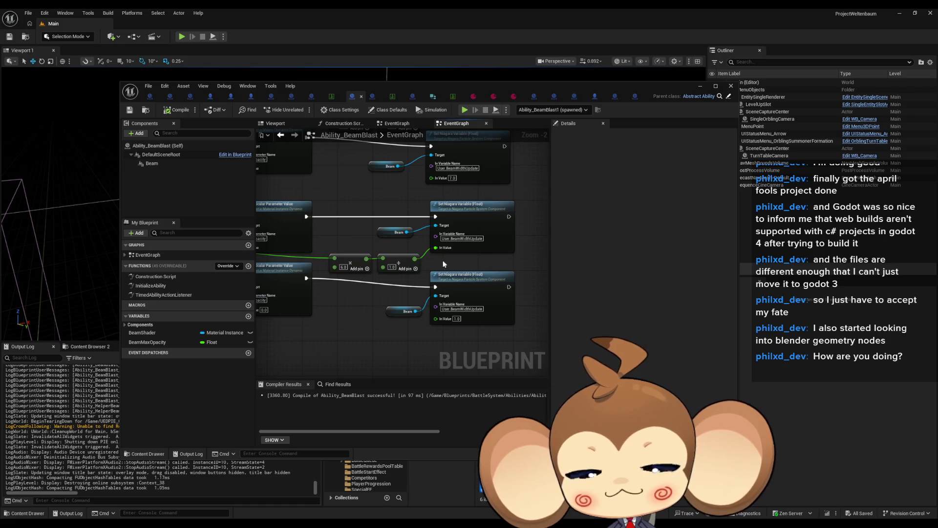
mouse_move(433, 262)
mouse_down()
mouse_move(481, 243)
mouse_move(449, 258)
mouse_up()
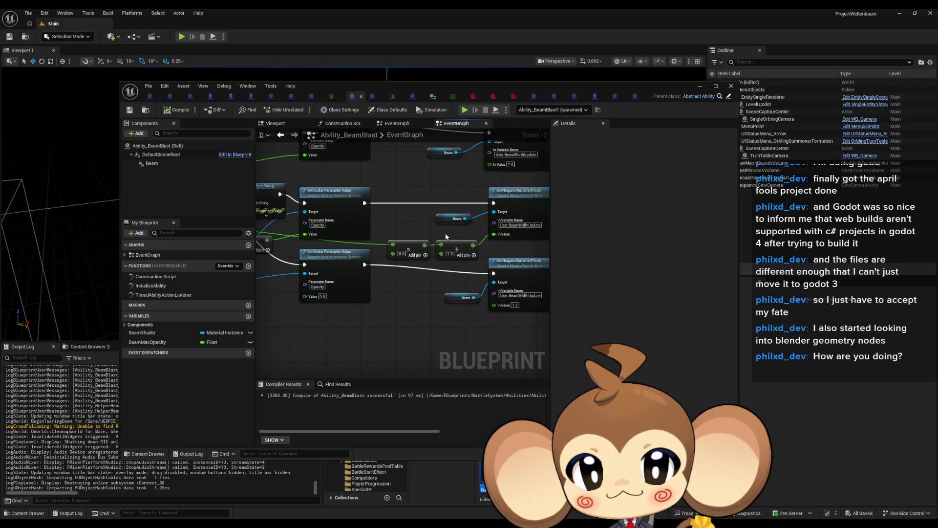
click(460, 247)
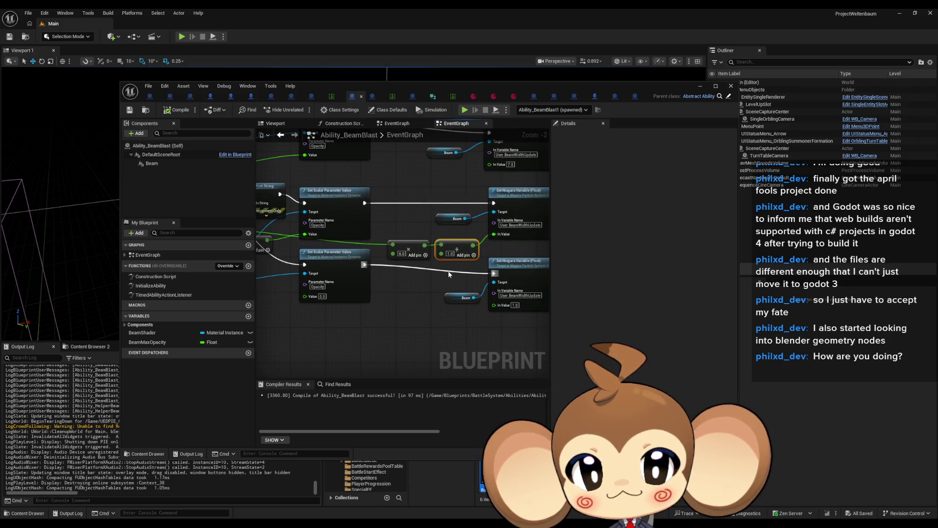
drag(444, 276, 442, 359)
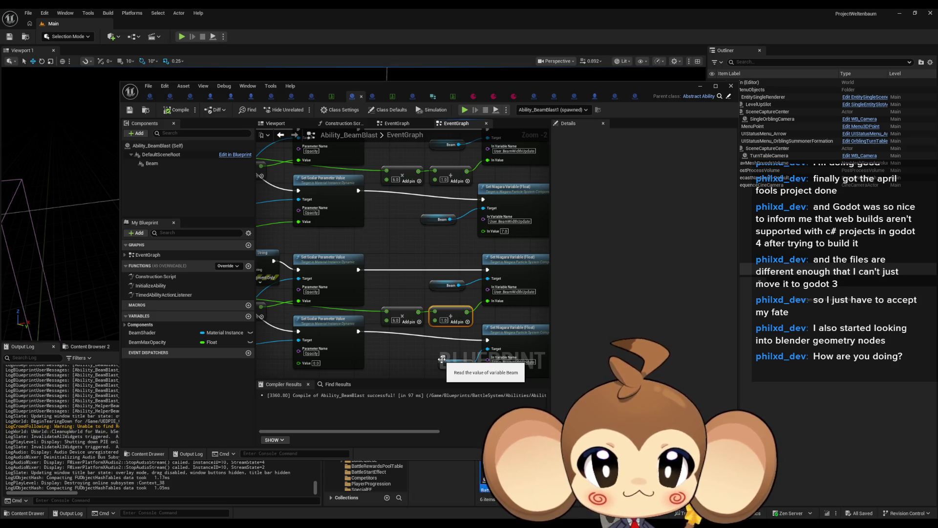
mouse_move(441, 359)
mouse_down()
mouse_move(439, 321)
mouse_move(448, 312)
mouse_move(503, 302)
mouse_up()
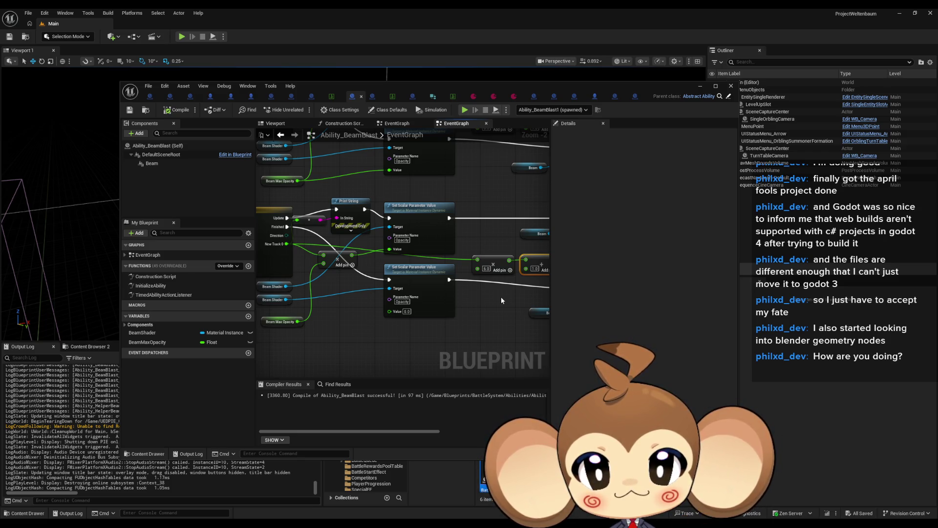
drag(500, 297, 397, 280)
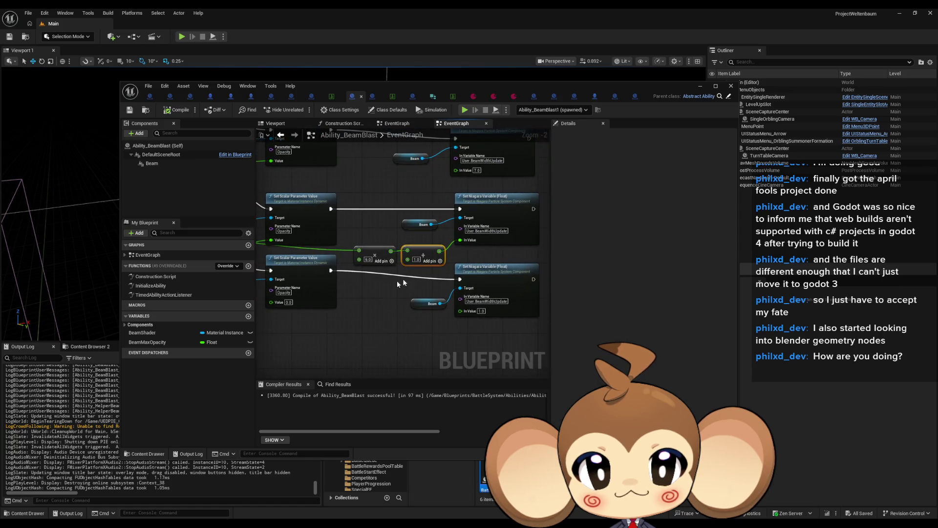
click(507, 240)
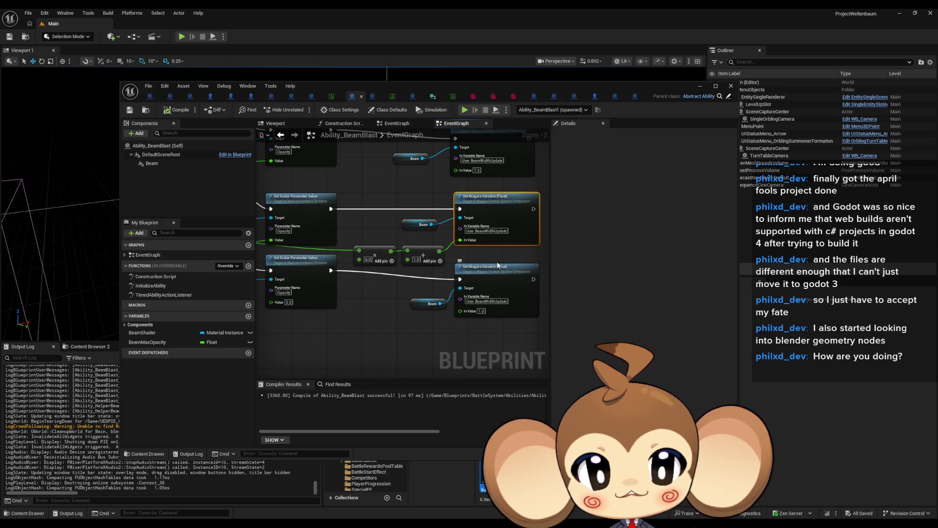
drag(499, 266, 463, 324)
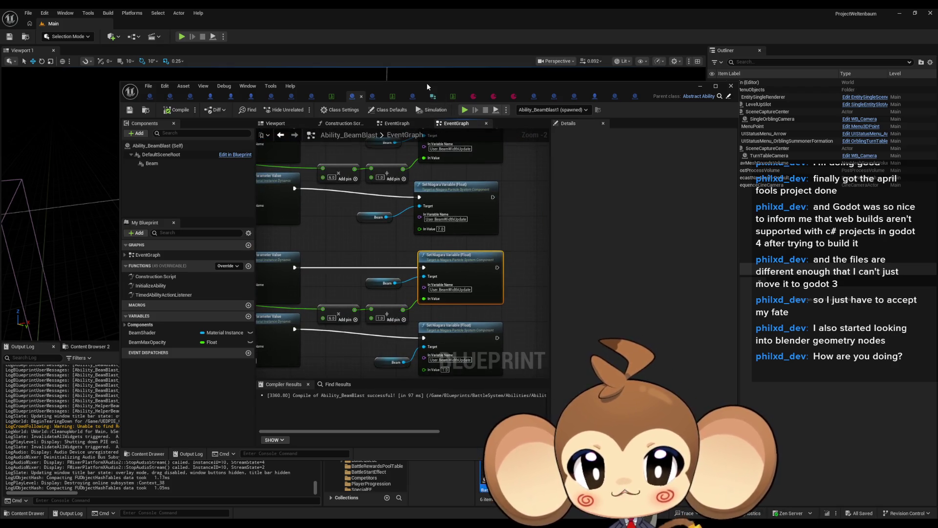
mouse_move(426, 83)
mouse_down()
mouse_move(391, 56)
mouse_move(306, 28)
mouse_move(316, 12)
mouse_up()
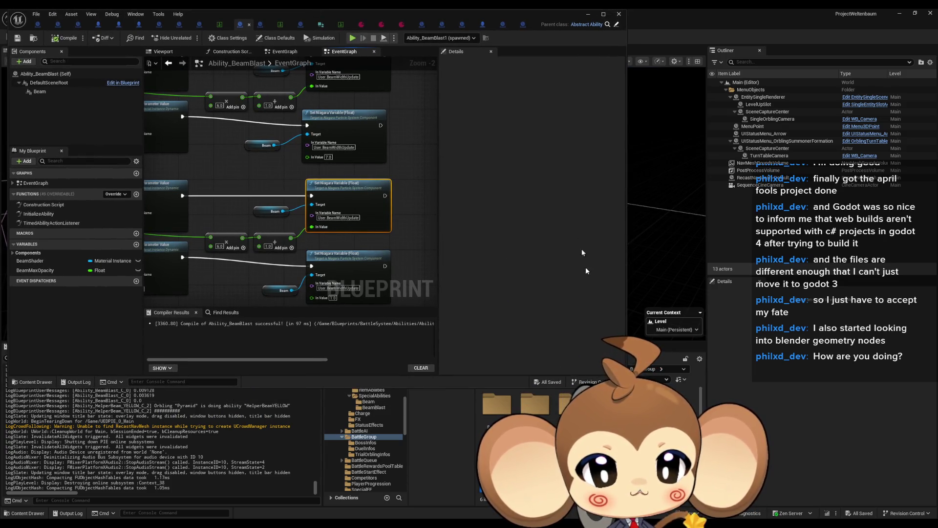
drag(459, 388, 459, 342)
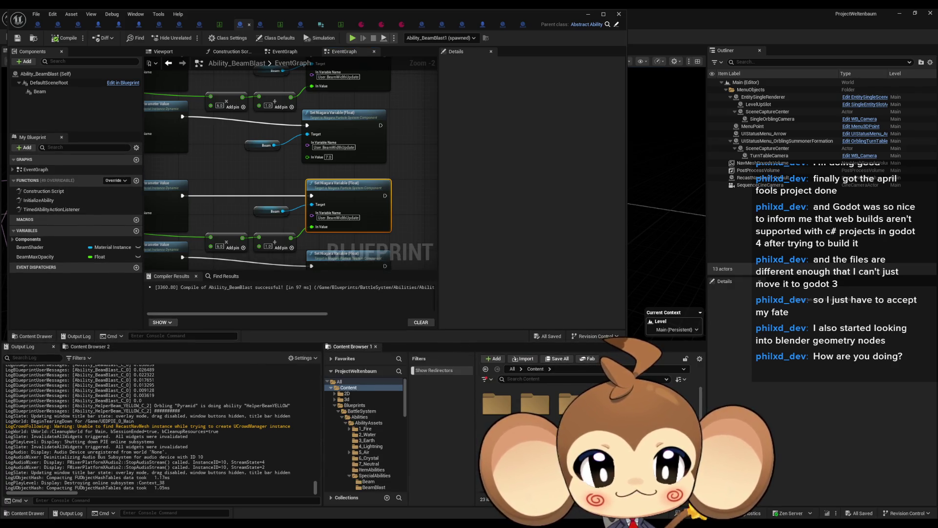
Browse Blueprints > BattleSystem > Abilities > AbilityAssets > SpecialAbilities > BeamBlast and open BeamBlastCharging_Particles.
click(354, 405)
click(362, 411)
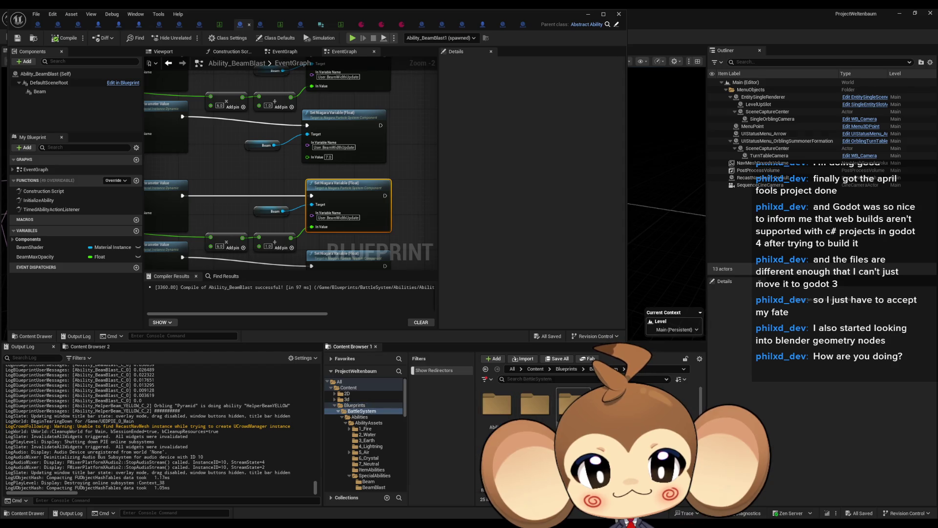
double_click(508, 412)
double_click(567, 403)
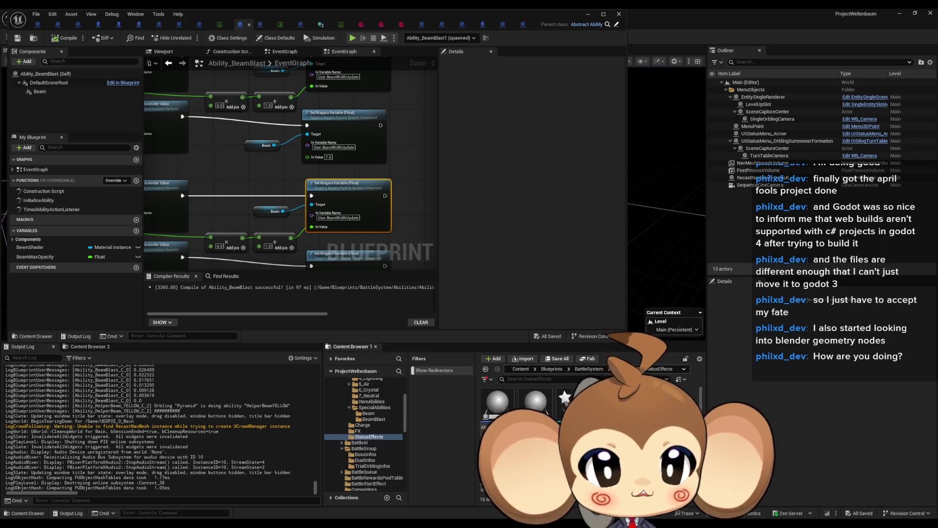
click(485, 369)
click(373, 475)
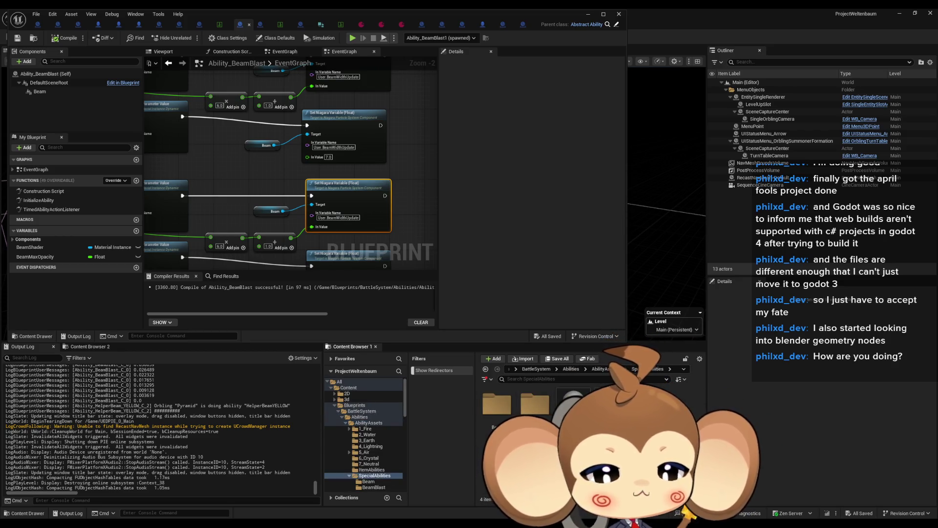
double_click(539, 412)
double_click(567, 402)
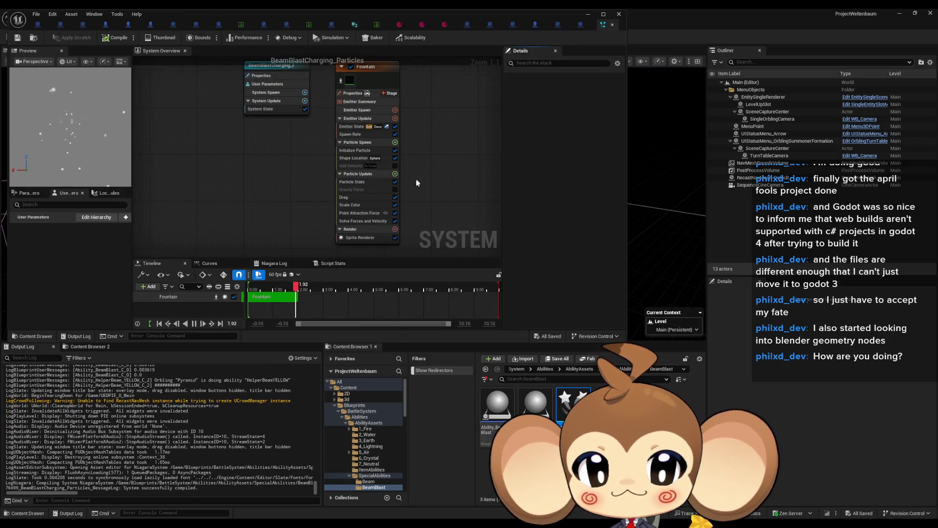
Maximize the Niagara editor and inspect the Fountain emitter's Particle Update and Particle Spawn modules.
key(super+Up)
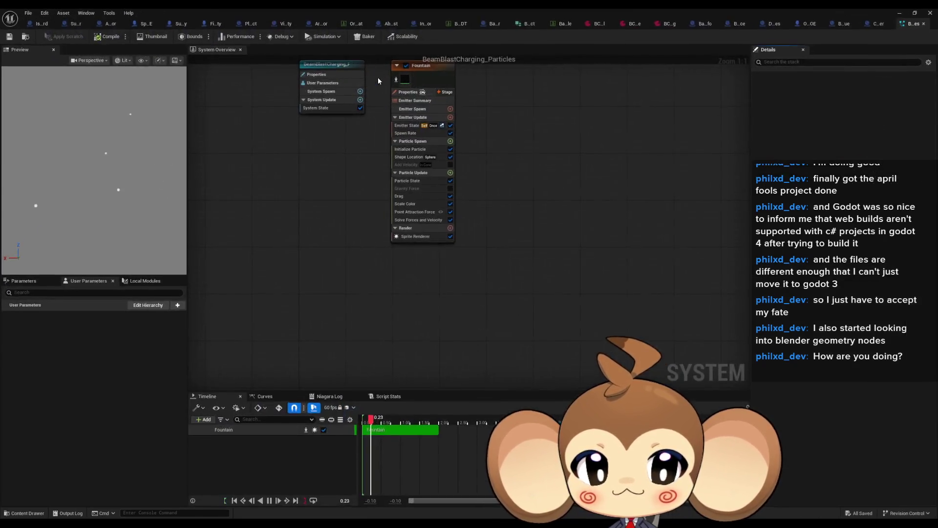
drag(491, 166, 492, 228)
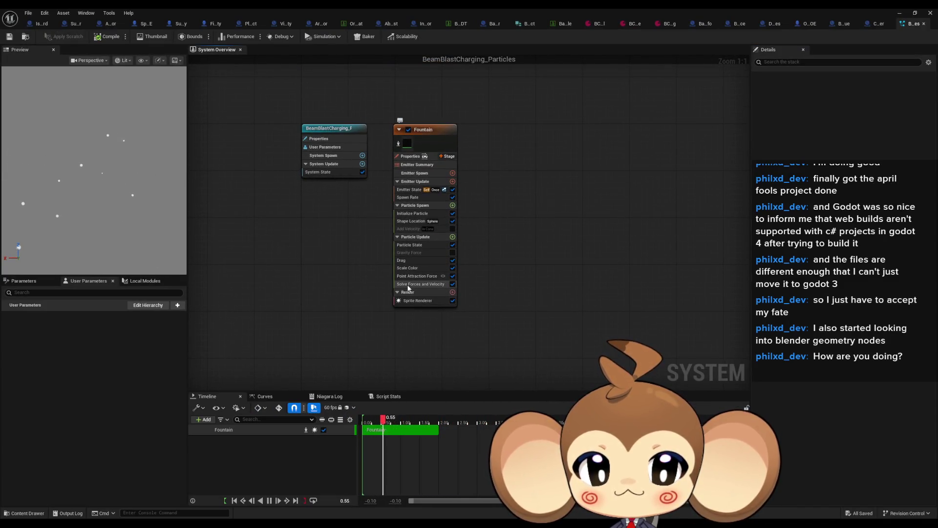
click(414, 237)
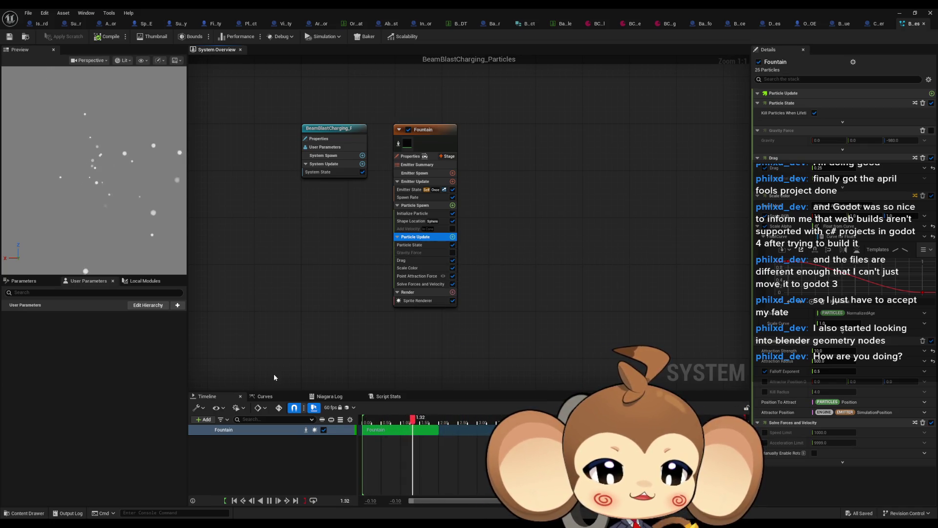
click(132, 282)
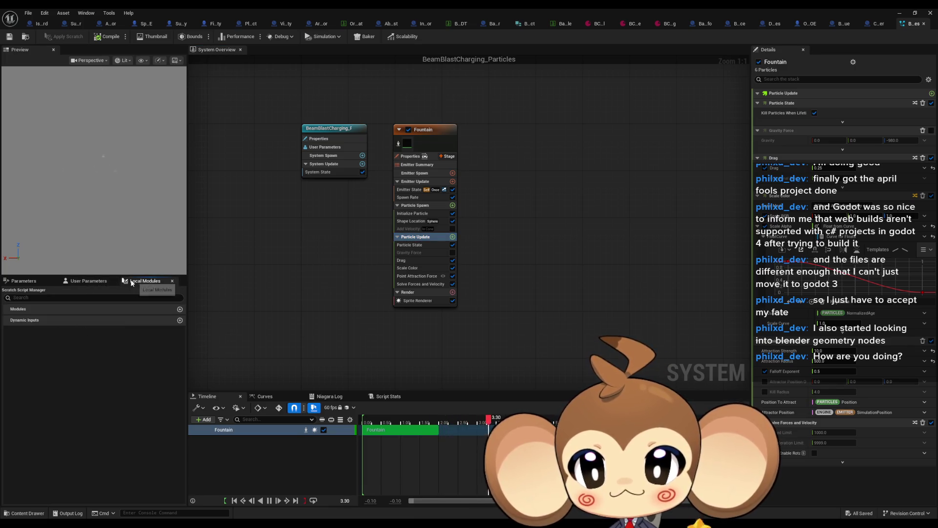
click(29, 281)
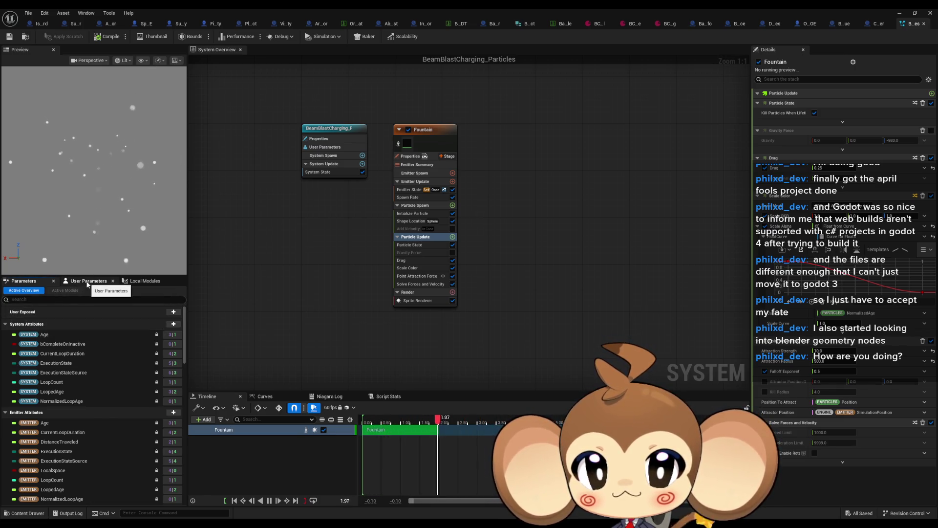
click(416, 206)
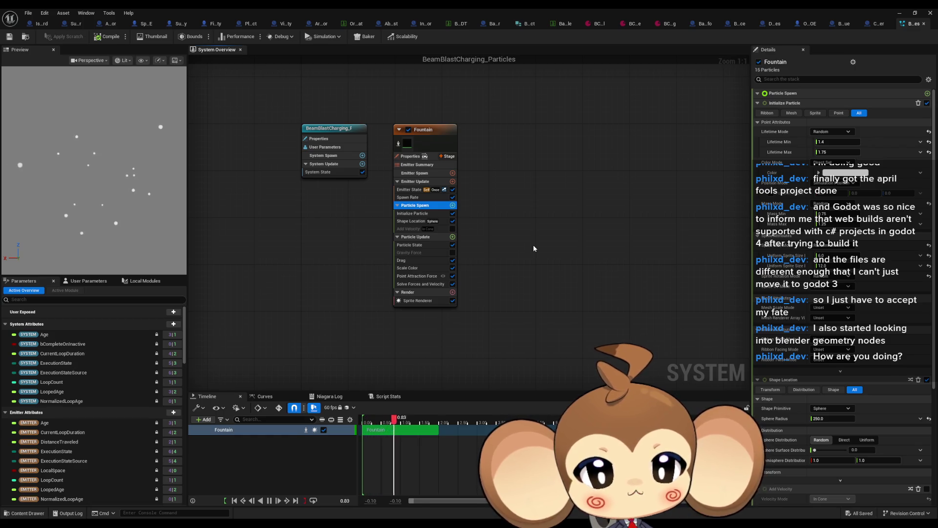
Restore the Niagara editor window and open the BeamParticle system from SpecialAbilities > Beam.
double_click(417, 13)
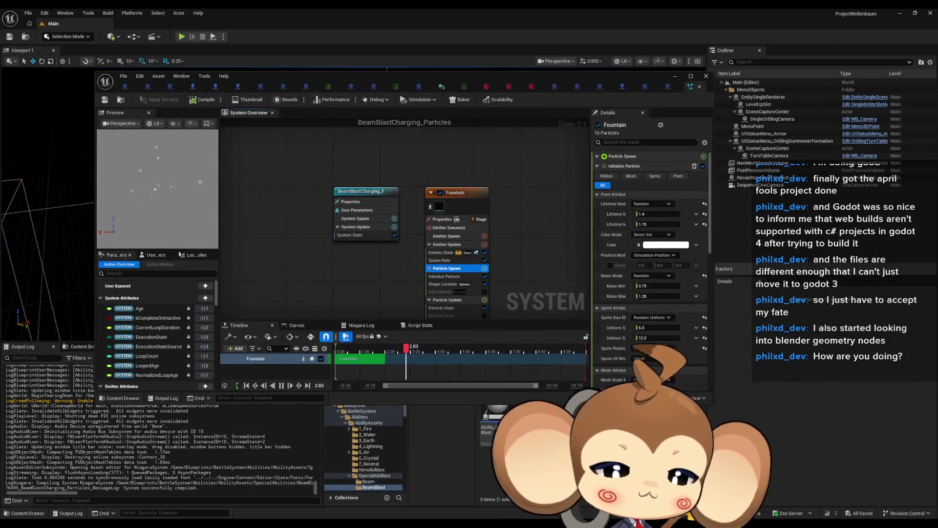
drag(515, 78, 474, 26)
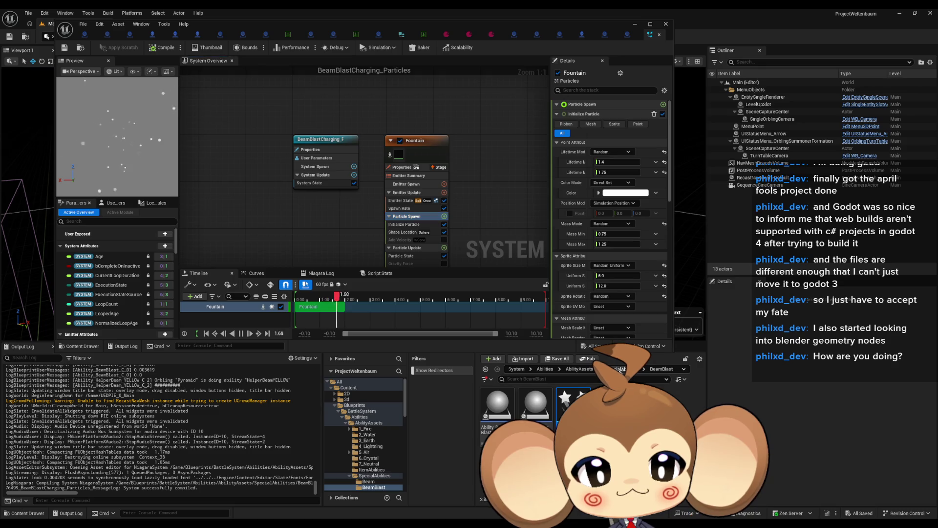
key(alt+Left)
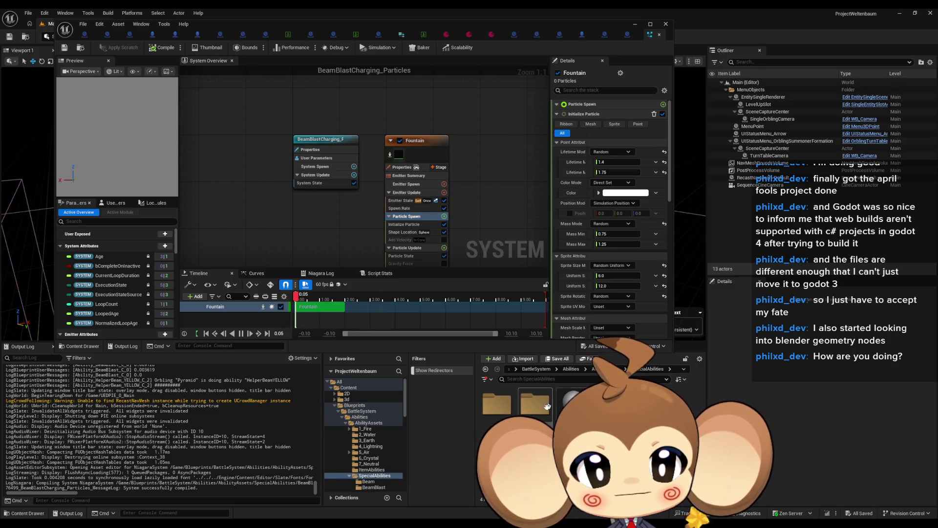
double_click(497, 403)
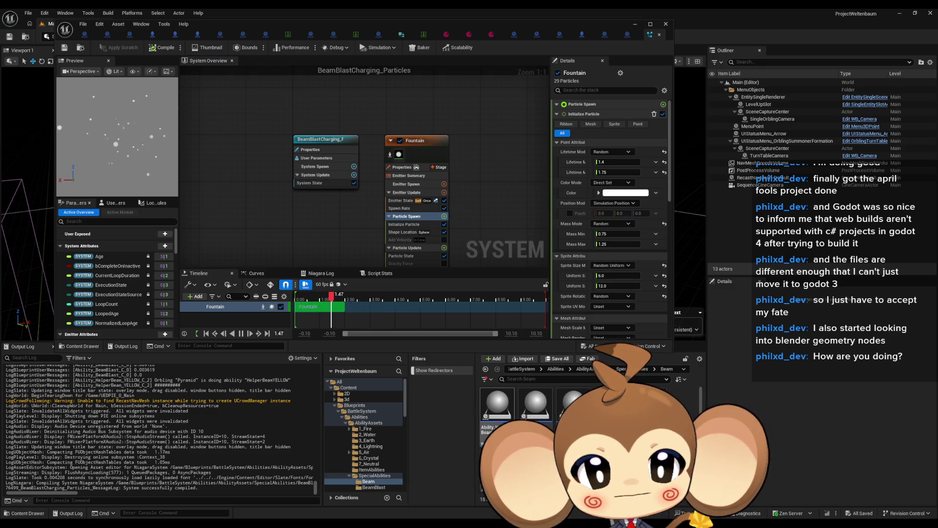
double_click(611, 403)
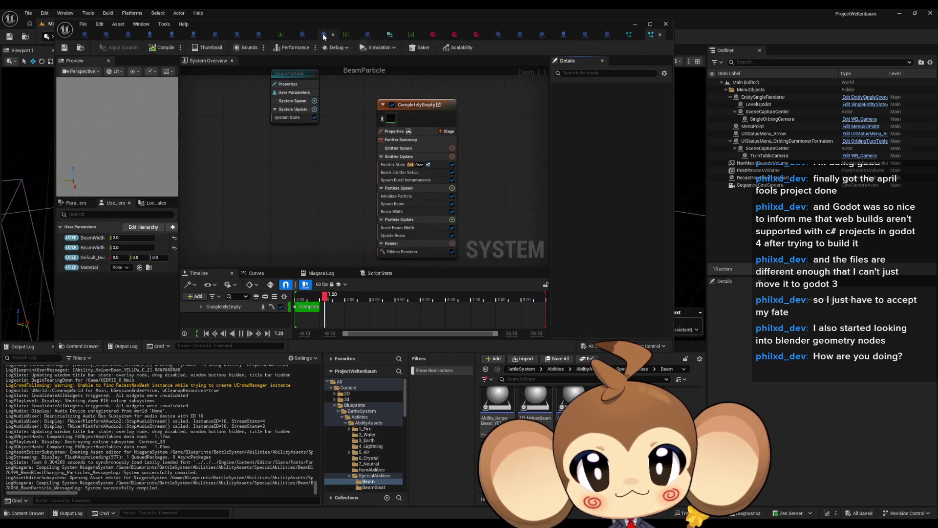
Review BeamParticle's User Parameters and Parameters lists, including BeamWidthUpdate.
drag(323, 36, 415, 67)
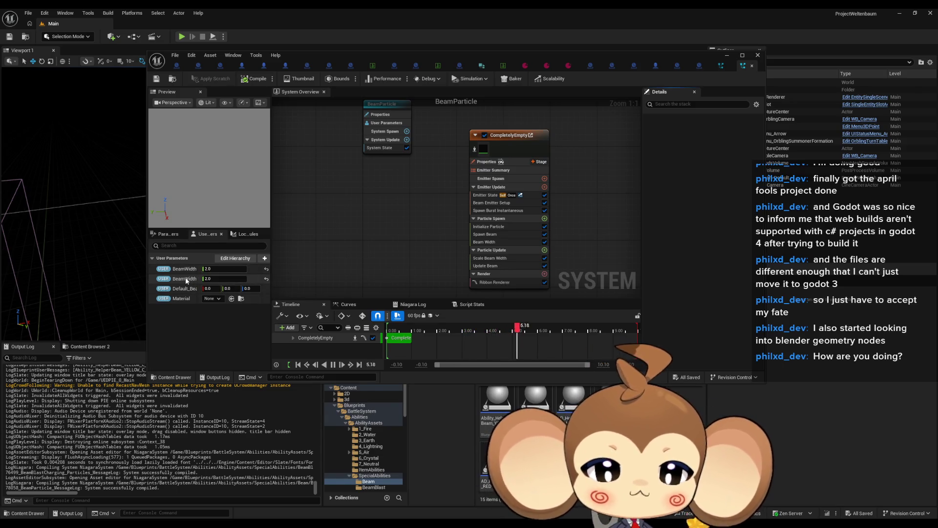
click(242, 234)
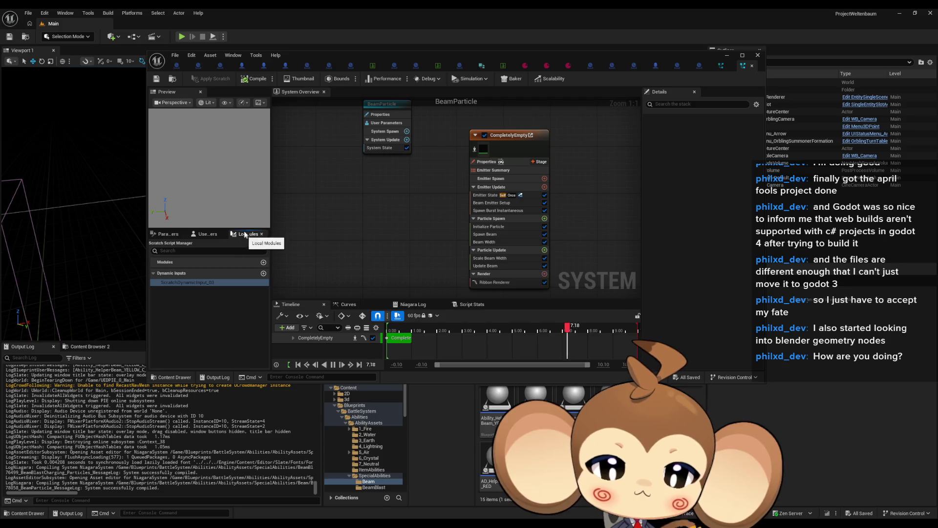
click(208, 234)
click(168, 234)
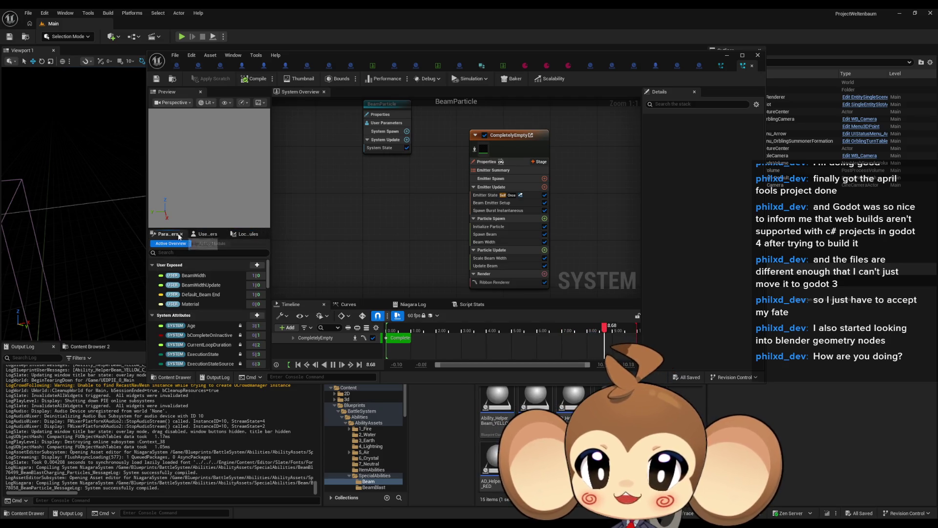
click(204, 234)
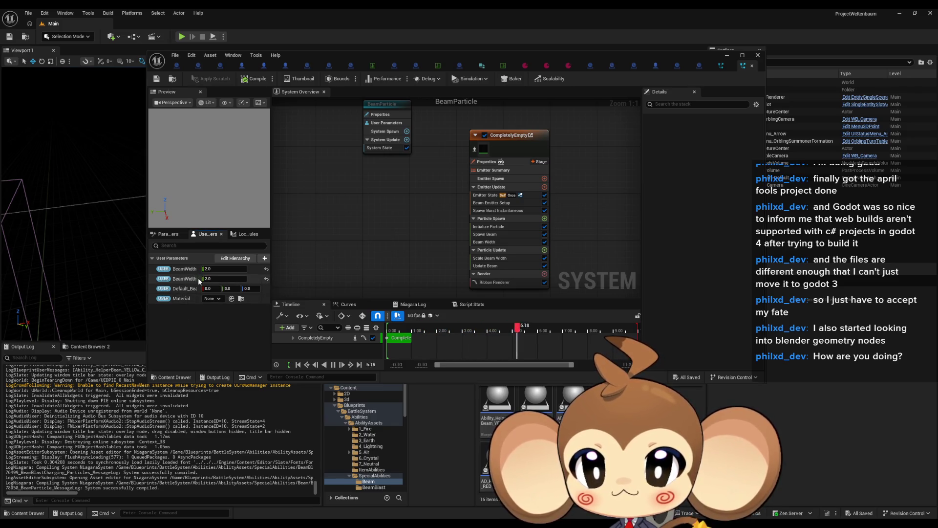
drag(271, 271, 282, 272)
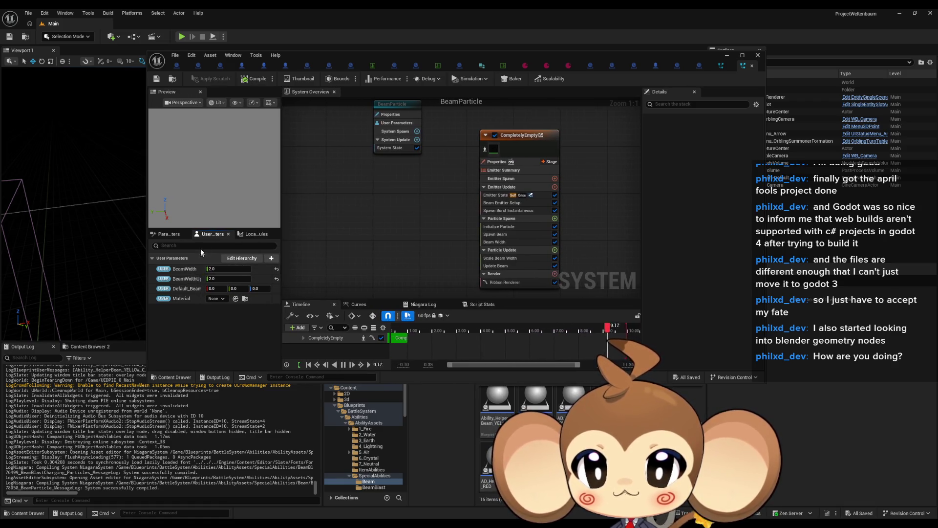
click(180, 234)
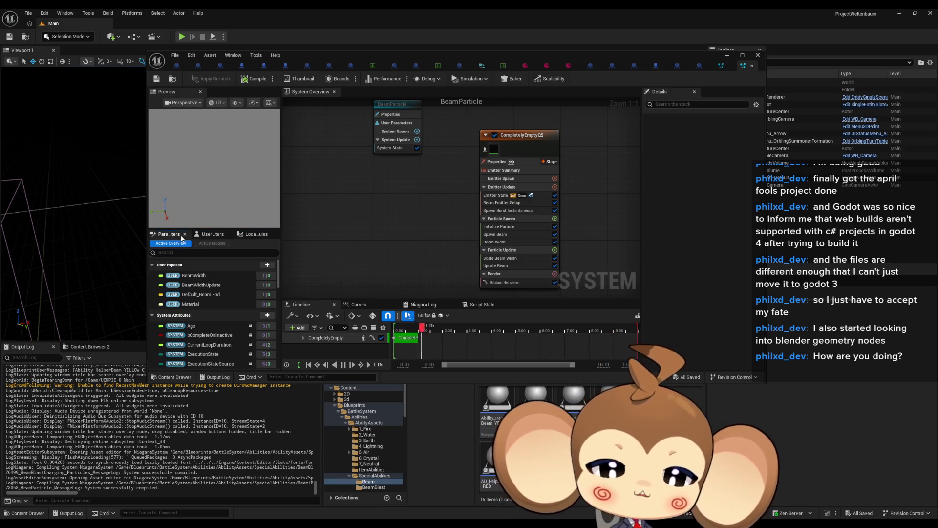
Inspect the CompletelyEmpty emitter's Particle Update modules with the Niagara editor maximized.
click(501, 250)
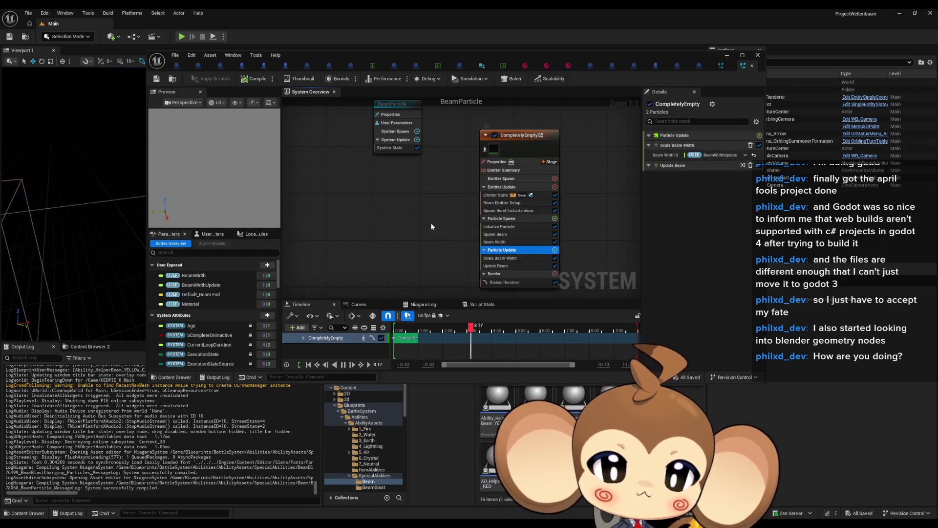
drag(432, 223, 361, 205)
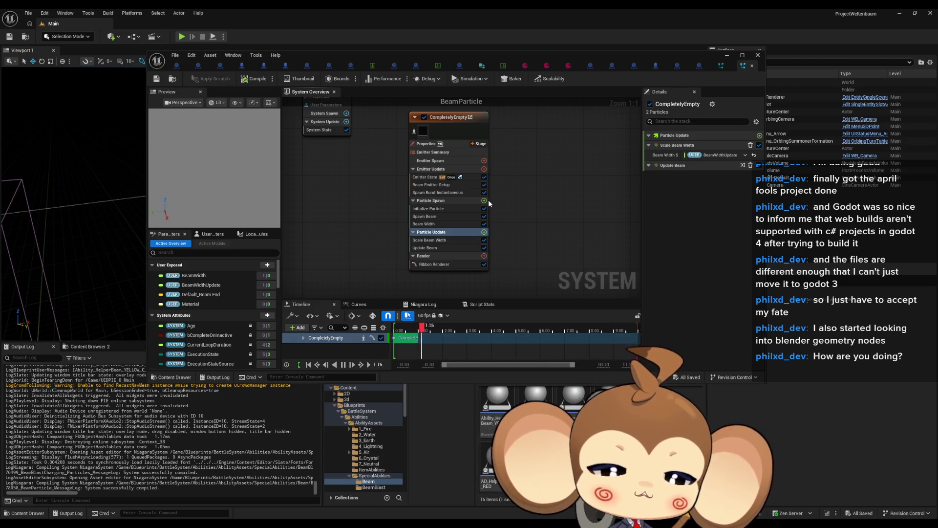
double_click(465, 54)
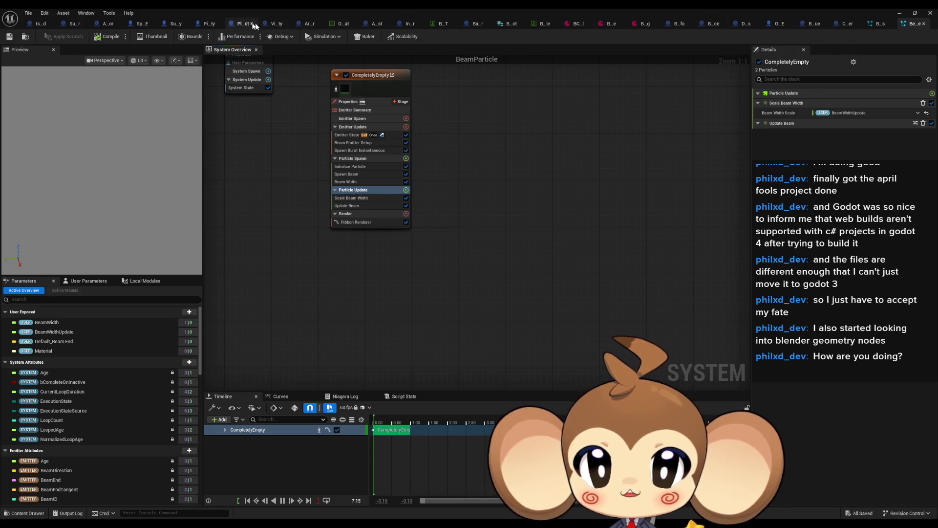
click(381, 23)
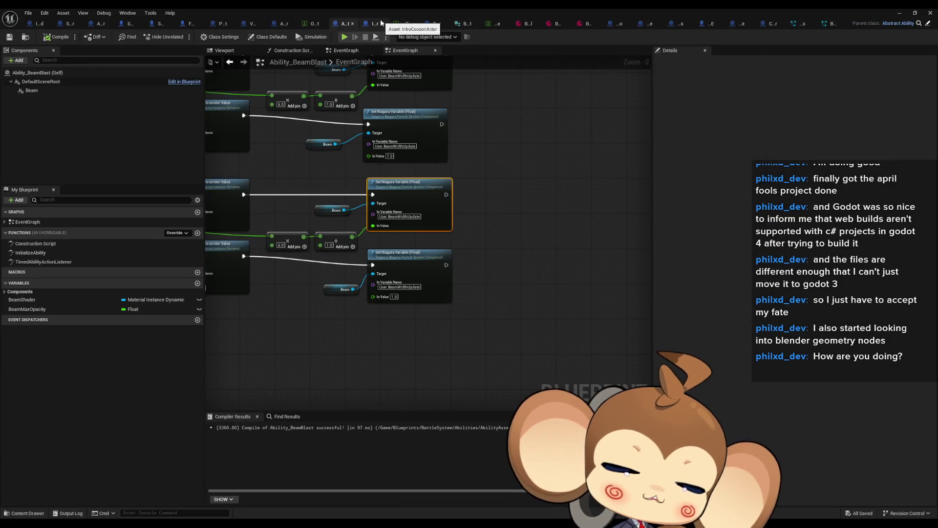
drag(494, 222, 582, 218)
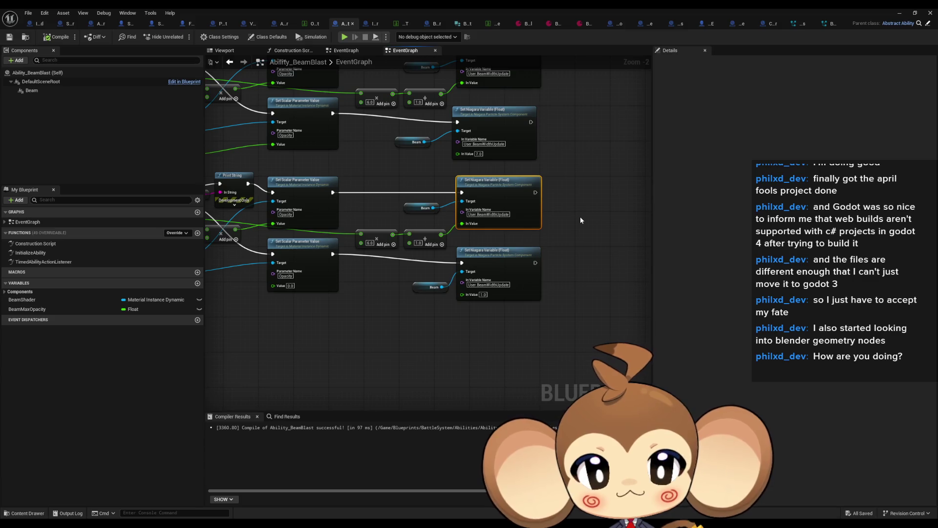
click(829, 23)
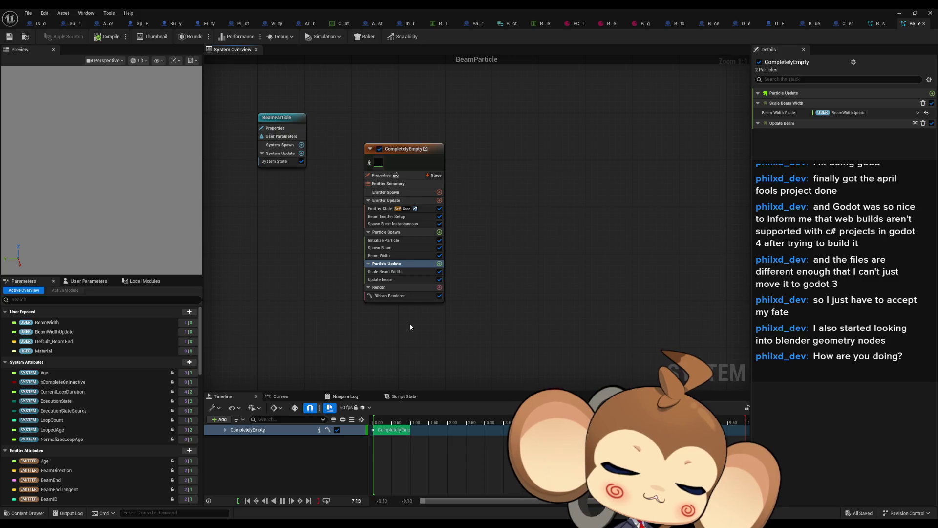
click(408, 148)
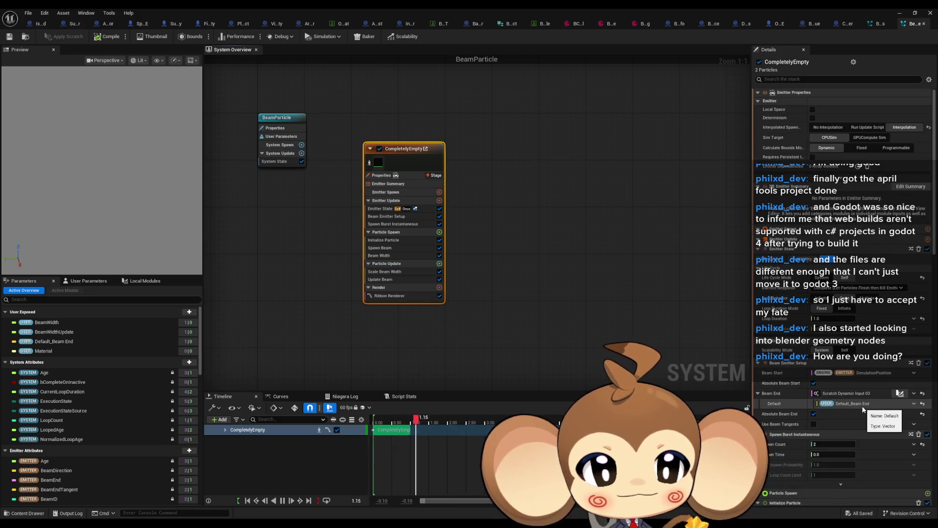
scroll(863, 406, down, 5)
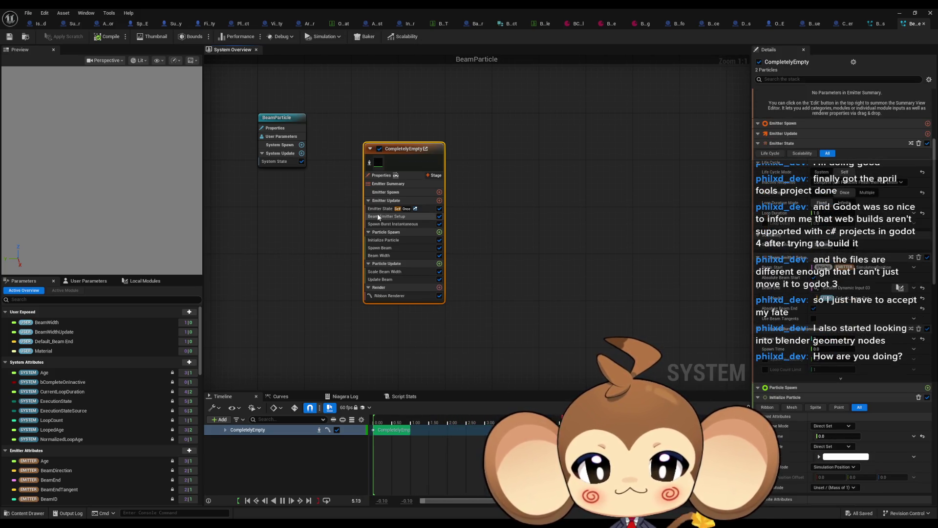
click(385, 233)
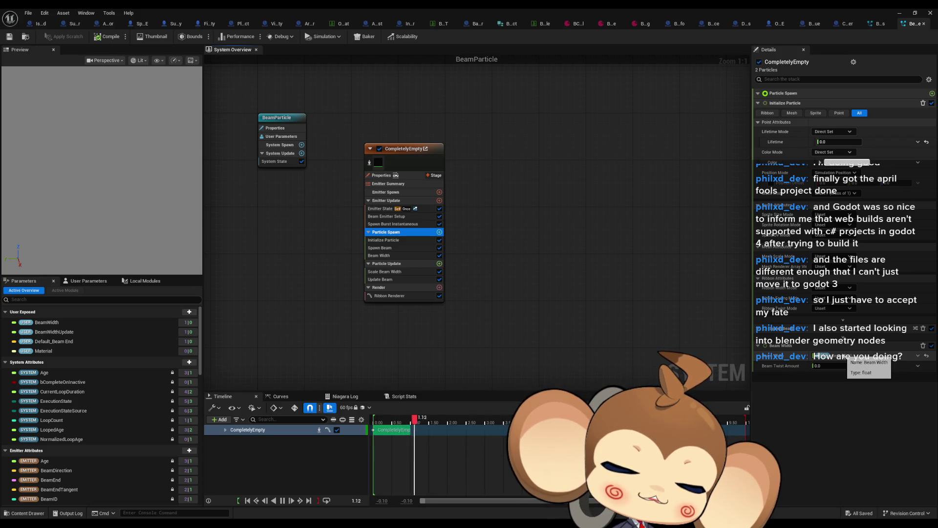
click(391, 264)
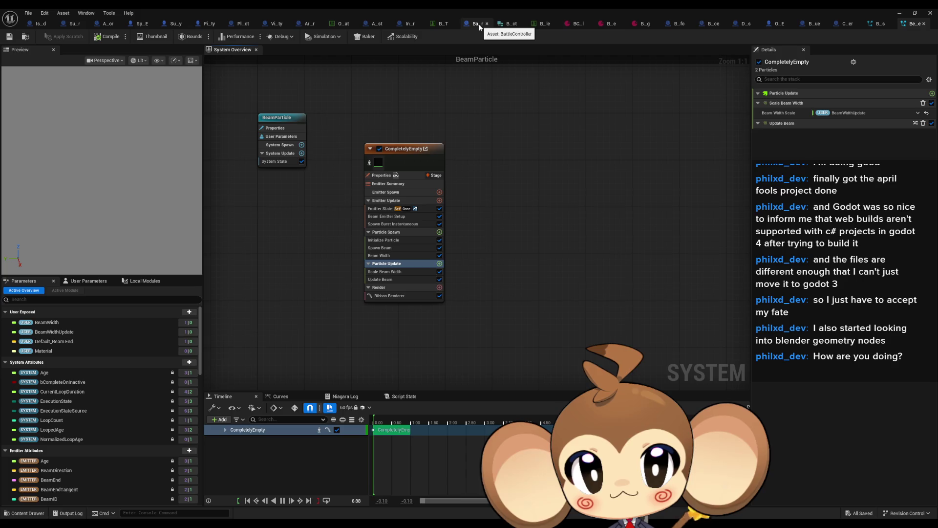
Route the timeline Update to Set Scalar Parameter and print the beam width Add result.
click(373, 26)
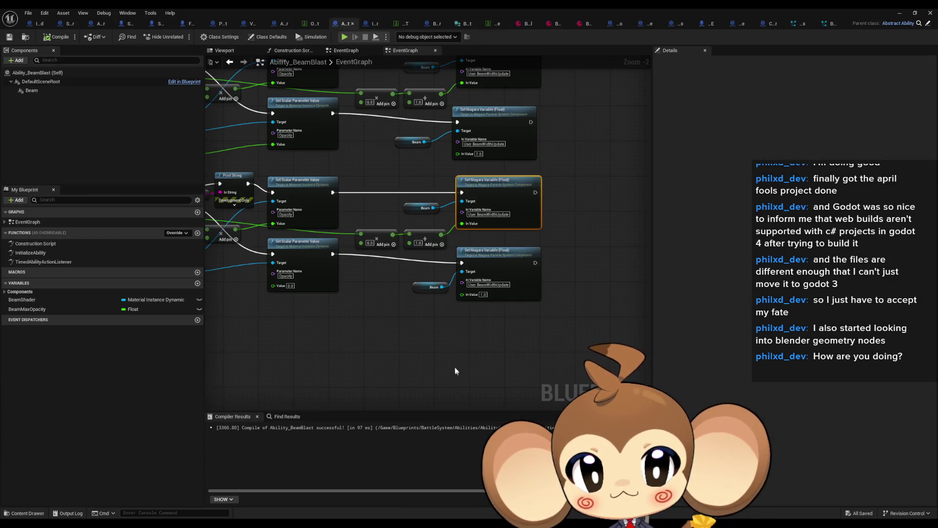
drag(456, 372, 487, 386)
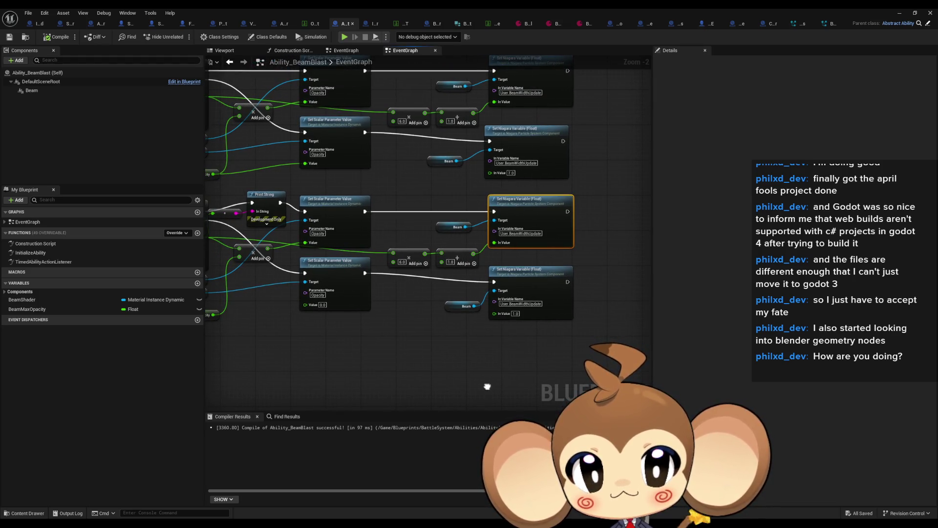
mouse_move(487, 386)
mouse_down()
mouse_move(612, 387)
mouse_move(456, 391)
mouse_move(458, 399)
mouse_move(585, 425)
mouse_up()
drag(299, 249, 402, 249)
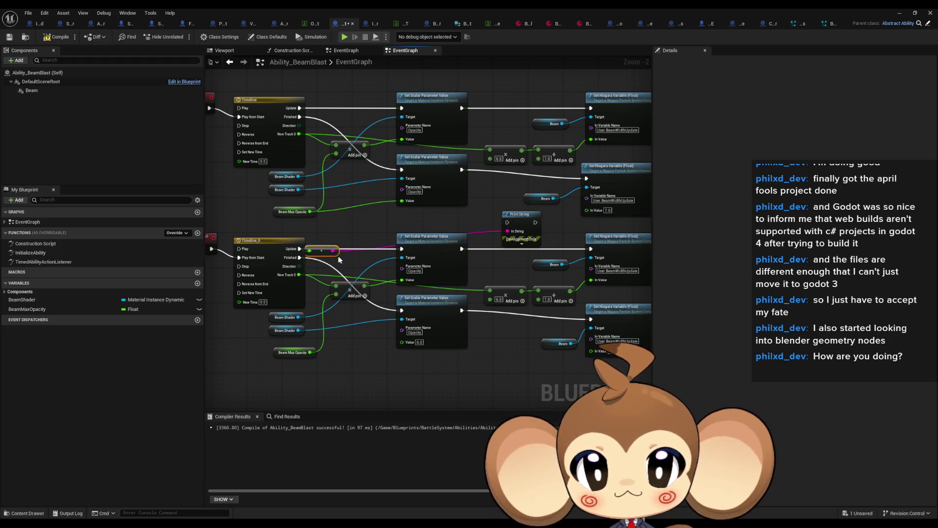
drag(570, 292, 571, 293)
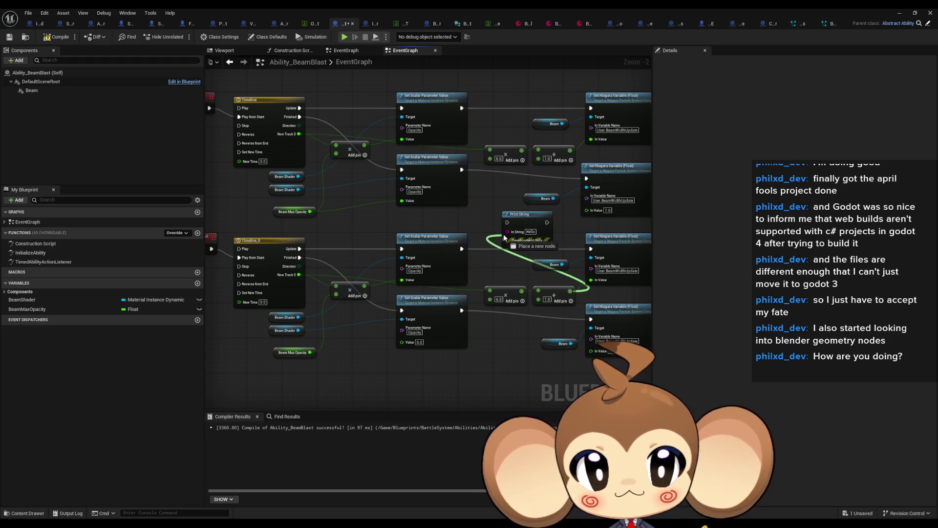
mouse_move(507, 234)
mouse_down()
mouse_move(593, 246)
mouse_move(448, 262)
mouse_up()
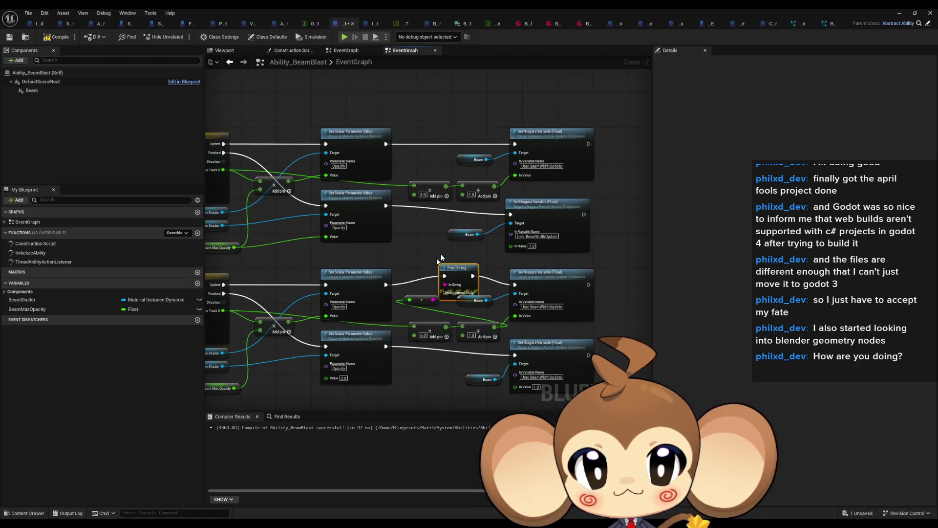
Paste a Print String copy that prints the upper timeline's Add result after Set Scalar Parameter.
mouse_move(461, 195)
mouse_down()
mouse_move(431, 172)
mouse_move(435, 237)
mouse_up()
key(ctrl+v)
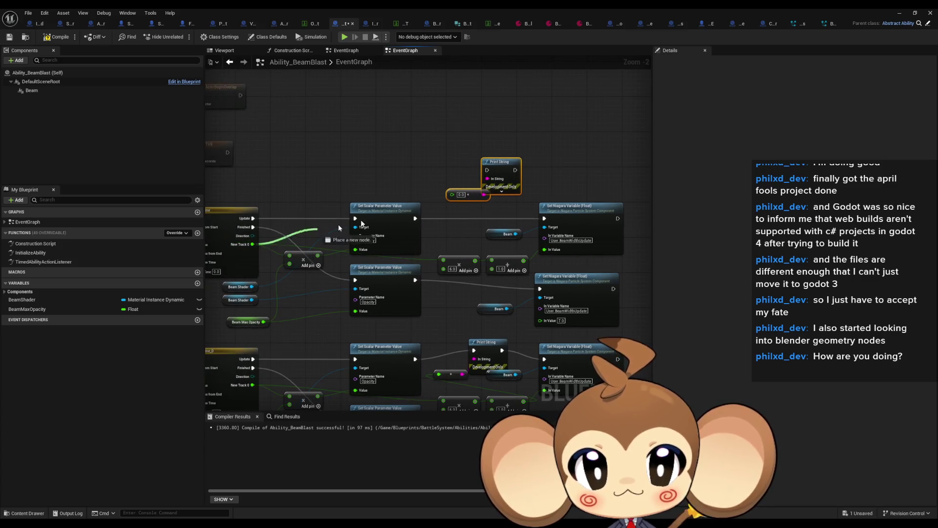
click(348, 139)
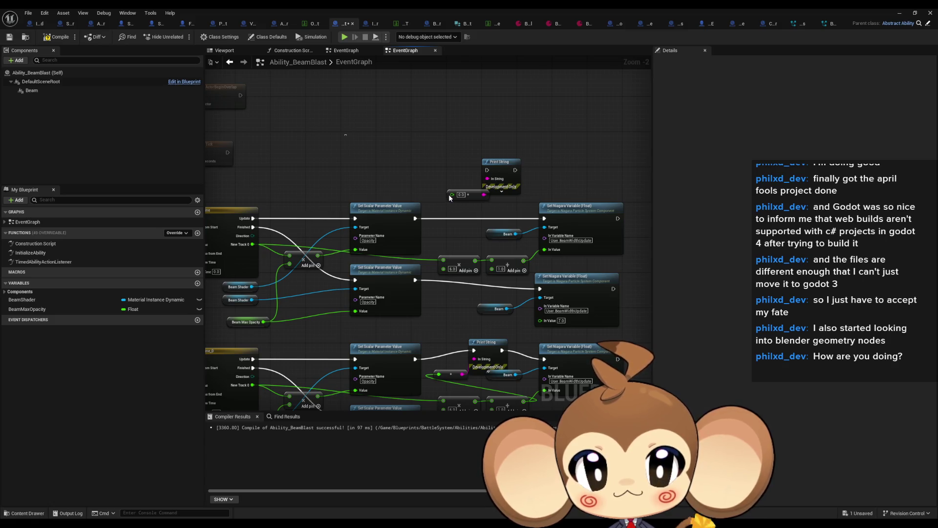
drag(452, 195, 455, 202)
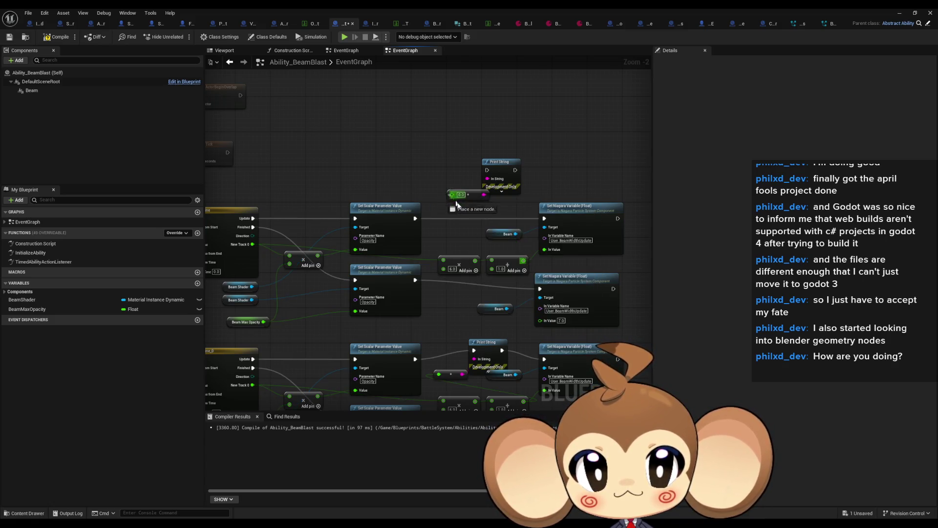
drag(534, 266, 525, 260)
drag(545, 218, 515, 175)
drag(413, 219, 415, 218)
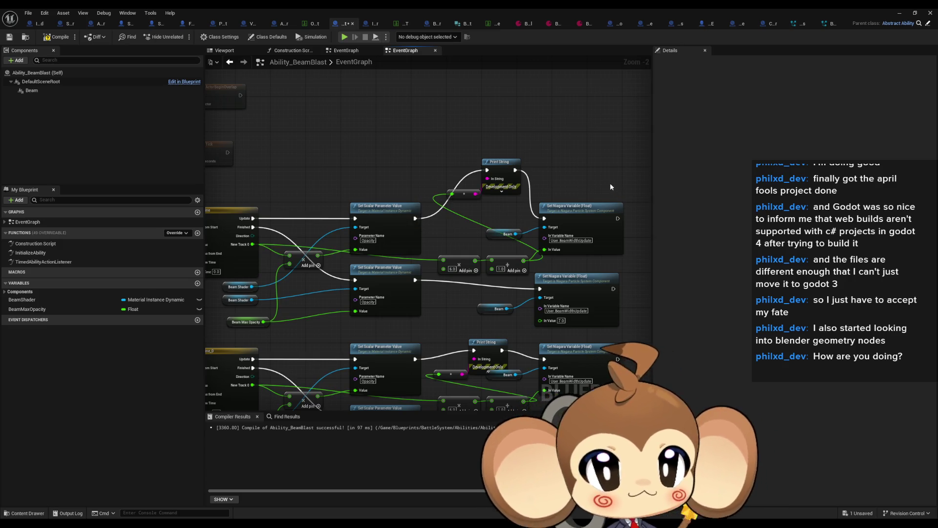
Print the Beam component's display name after both Set Niagara Variable nodes, then start a play-test.
mouse_move(606, 219)
mouse_down()
mouse_move(541, 190)
mouse_move(561, 187)
mouse_up()
text(print)
key(Return)
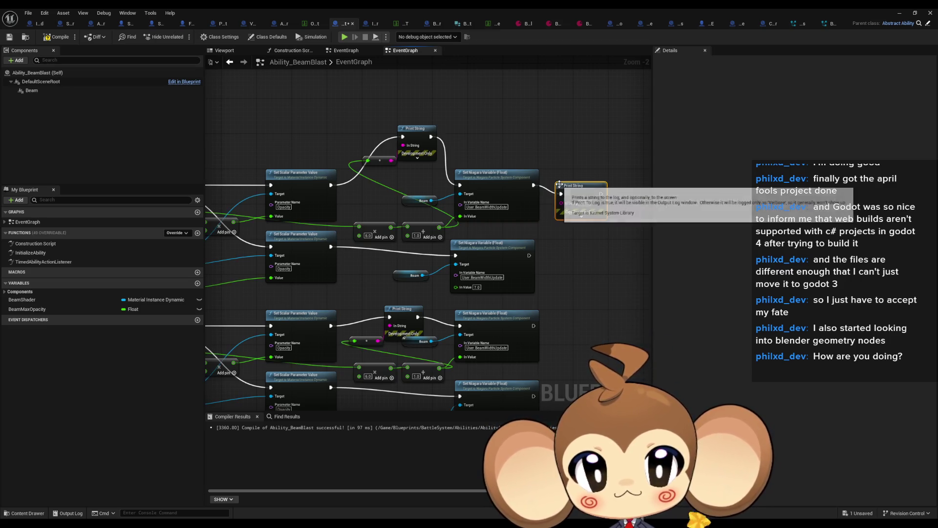
drag(432, 200, 601, 200)
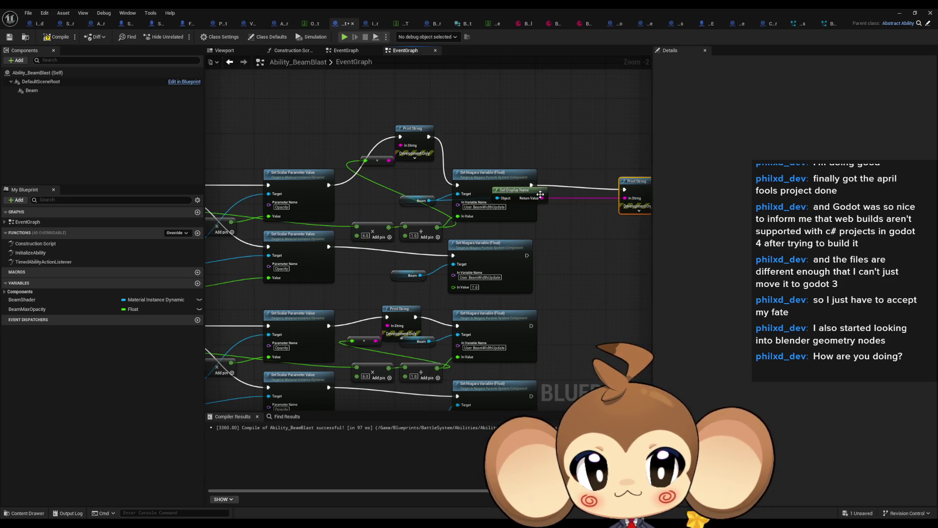
mouse_move(523, 332)
mouse_down()
mouse_move(506, 233)
mouse_move(551, 231)
mouse_up()
text(int)
key(Return)
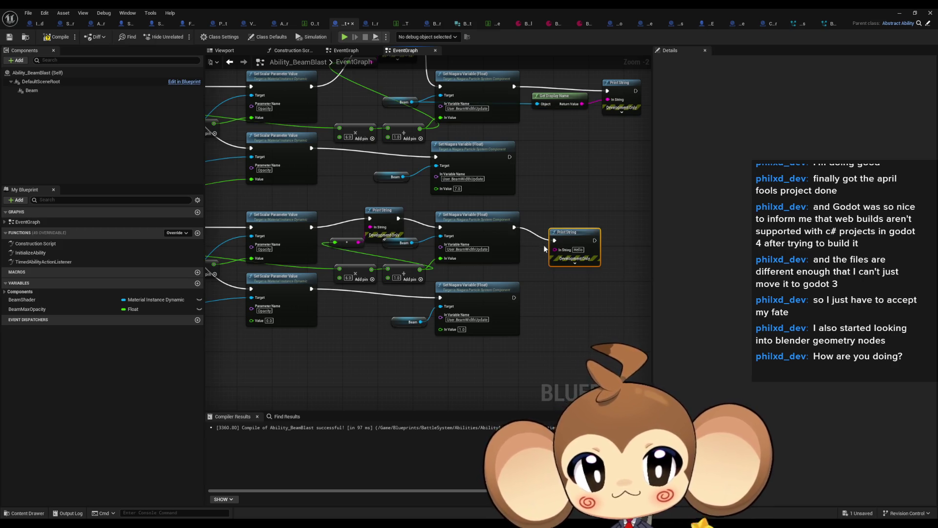
drag(413, 246, 412, 244)
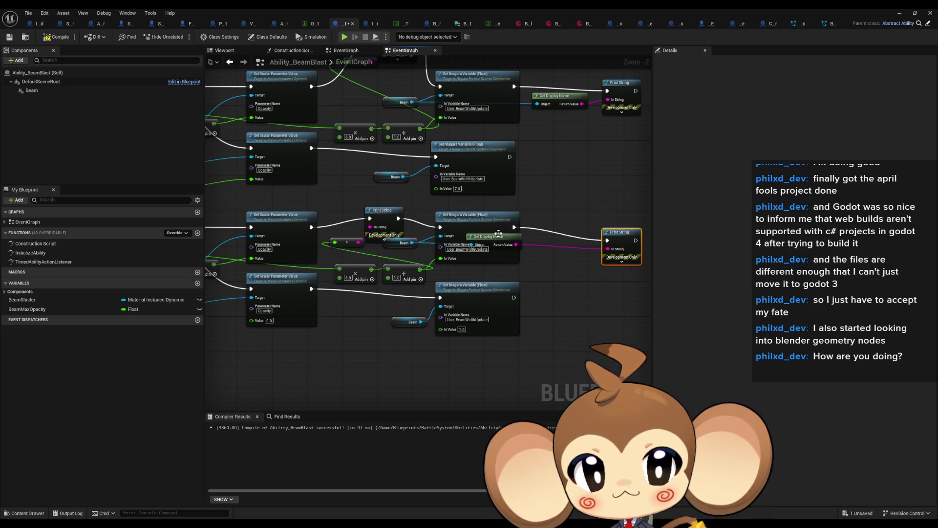
click(906, 12)
click(182, 37)
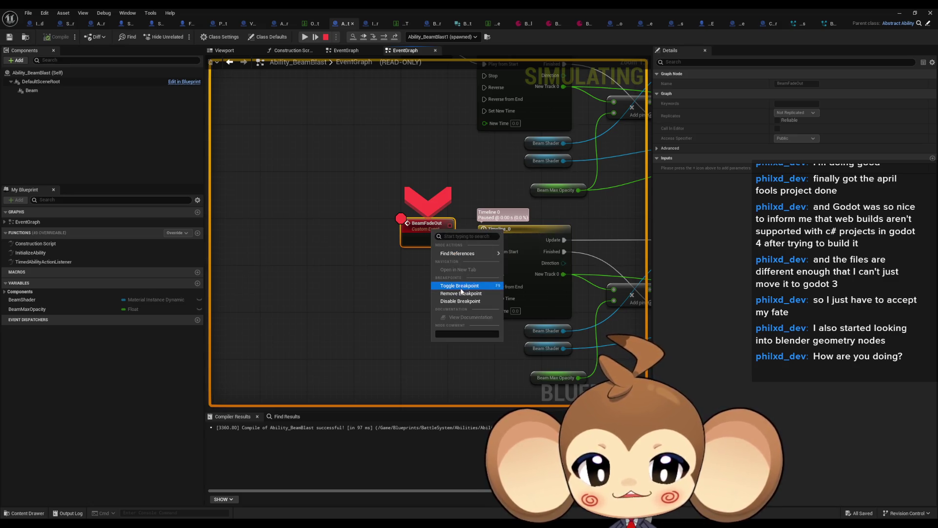
Bring the level viewport forward to see the game halted at the BeamFadeOut breakpoint.
click(900, 14)
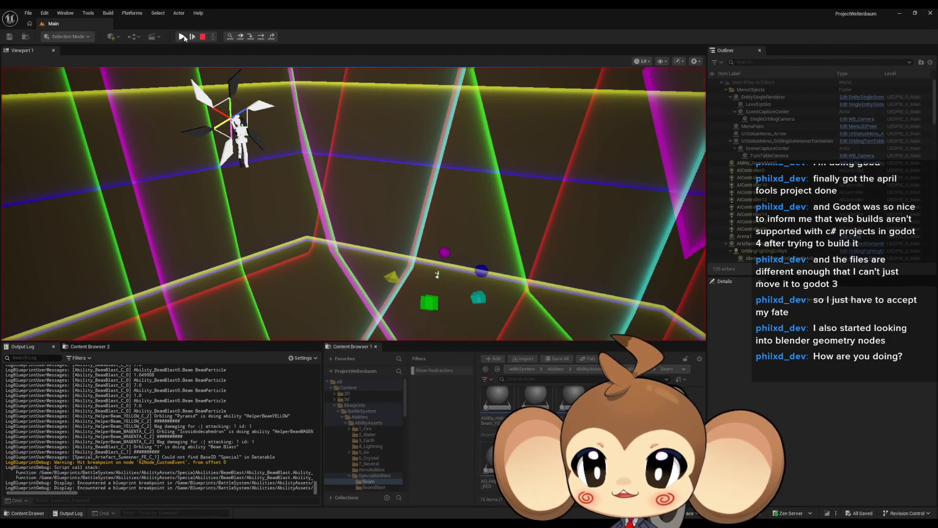
Resume the paused play-test, stop it, and return to Ability_BeamBlast's BeamFadeOut nodes.
click(182, 36)
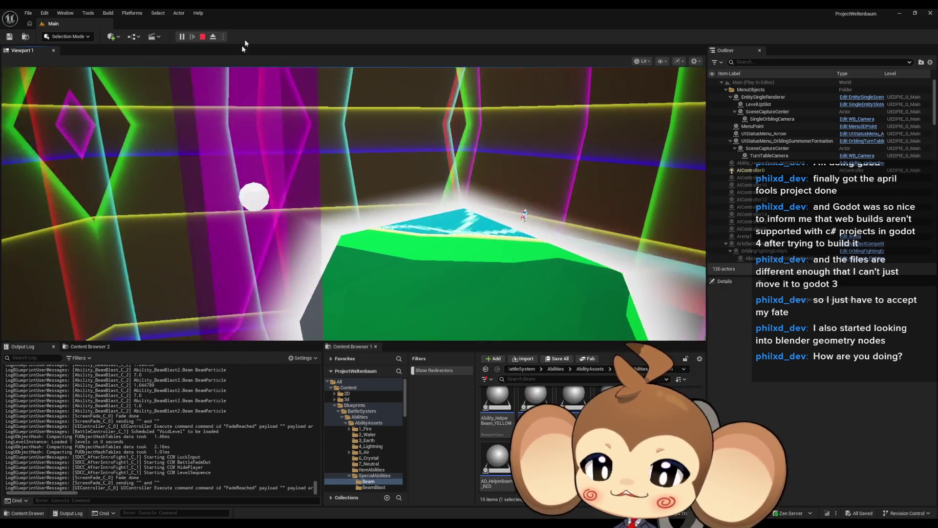
click(216, 38)
mouse_move(372, 524)
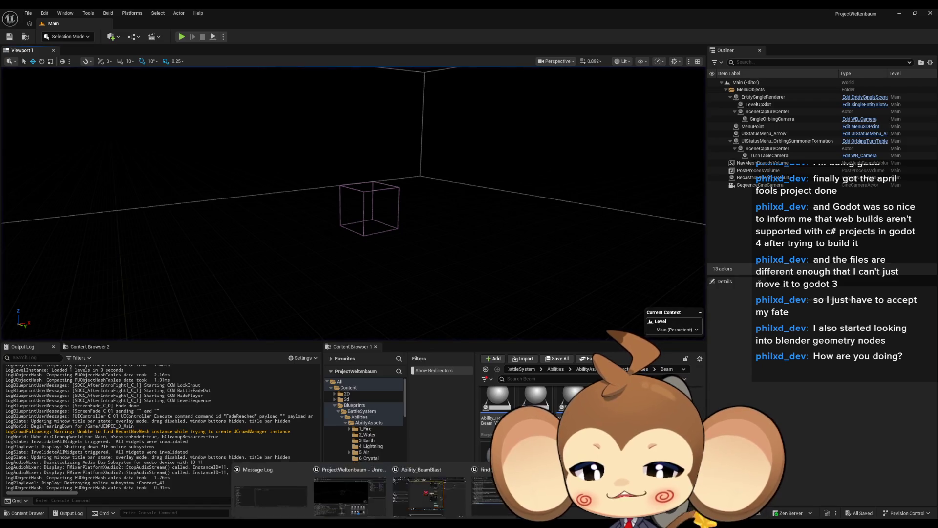
click(433, 495)
mouse_move(491, 393)
mouse_down()
mouse_move(378, 344)
mouse_move(110, 306)
mouse_up()
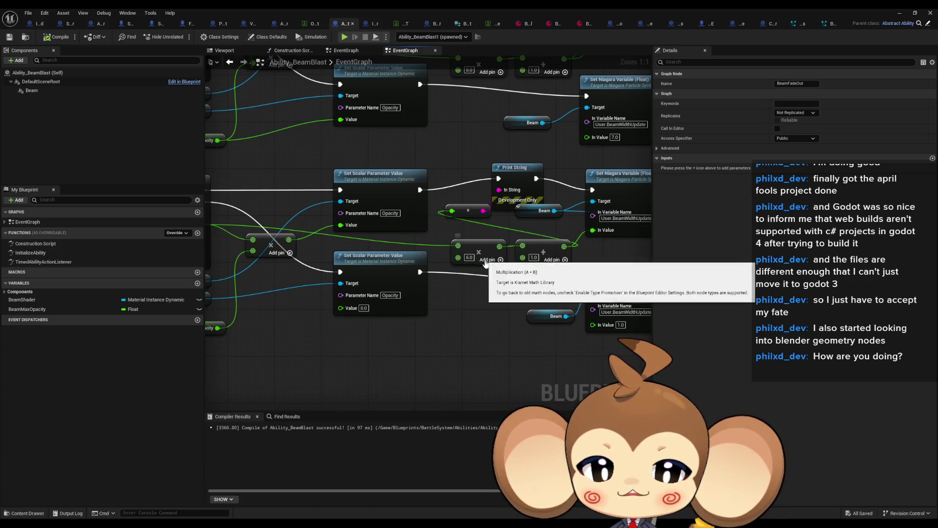
Inspect the Timeline_0 curve track, then go back to the EventGraph.
scroll(342, 259, down, 2)
drag(309, 223, 318, 223)
double_click(304, 212)
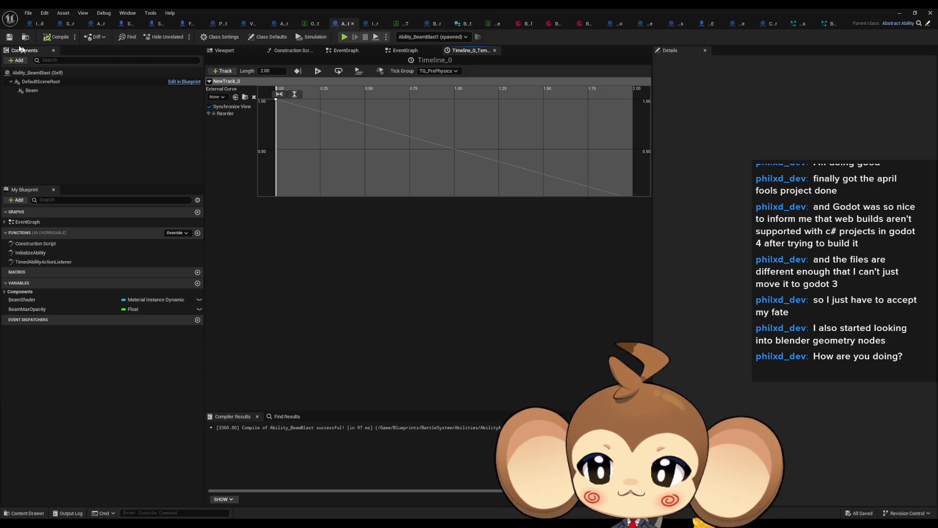
double_click(44, 225)
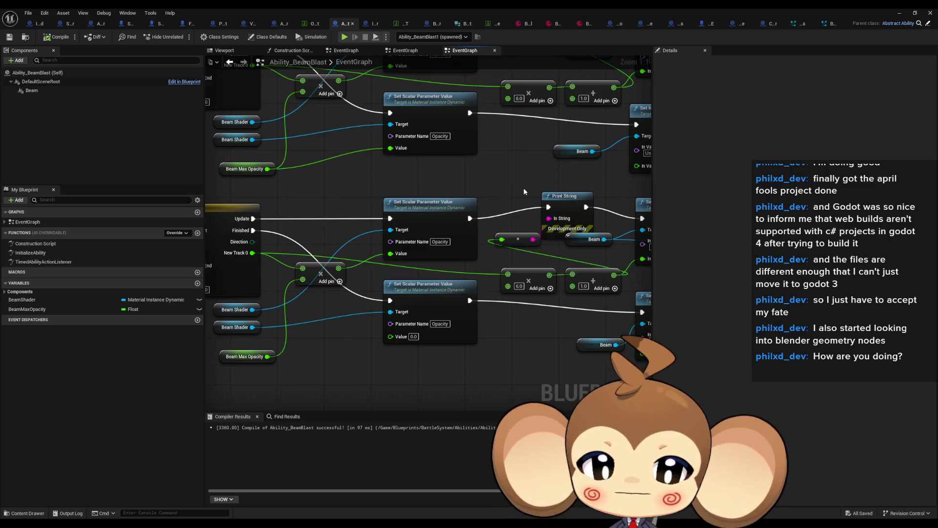
Review the timeline's Print String nodes, then return to the level editor and start a play-test.
drag(524, 191, 535, 173)
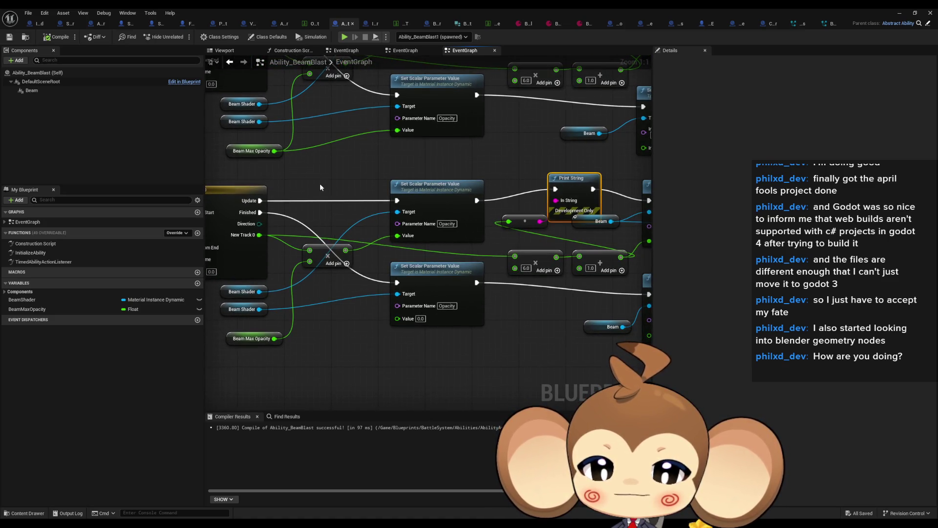
drag(260, 237, 259, 235)
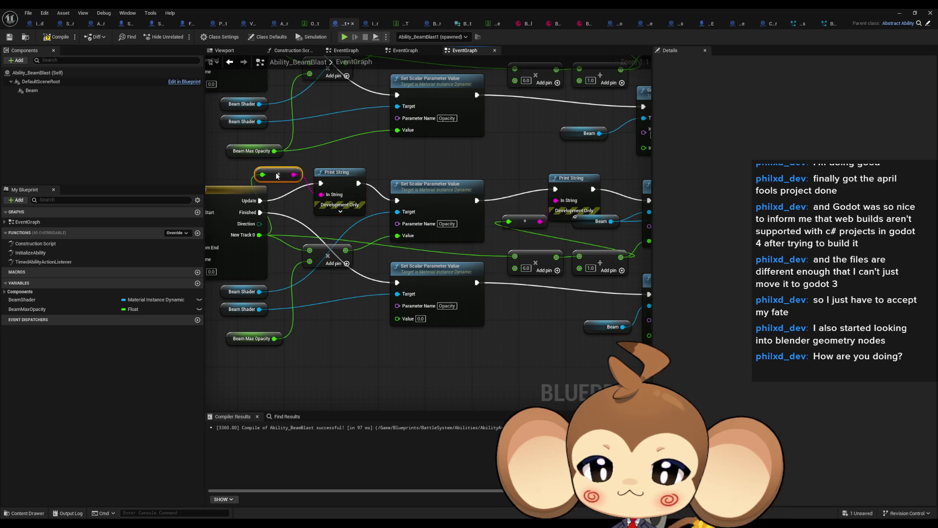
drag(482, 190, 350, 187)
scroll(355, 187, down, 1)
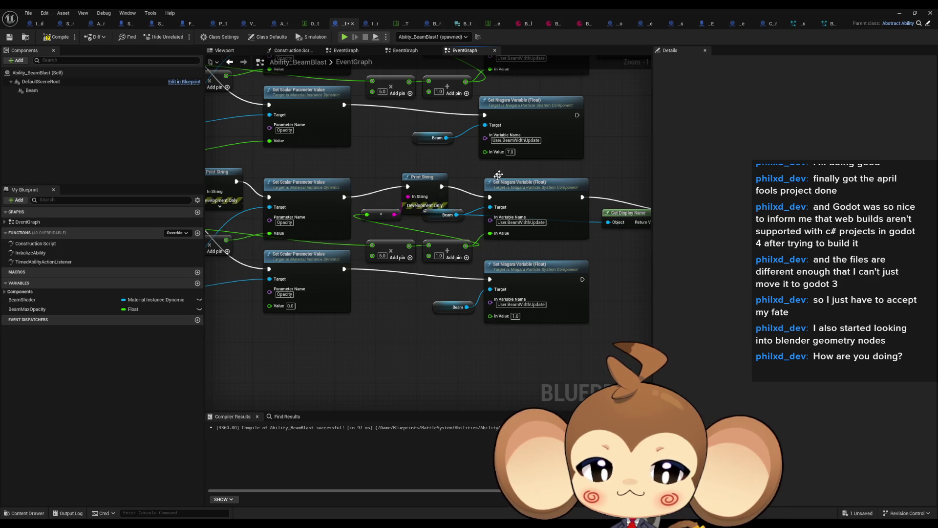
mouse_move(554, 193)
mouse_down()
mouse_move(432, 241)
mouse_move(463, 219)
mouse_move(485, 162)
mouse_move(499, 185)
mouse_move(530, 194)
mouse_up()
scroll(452, 247, down, 1)
click(553, 168)
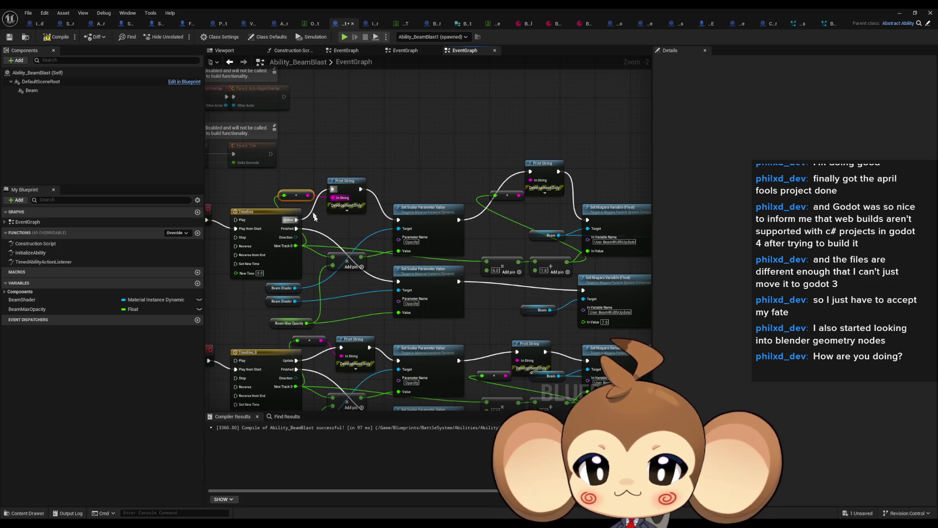
scroll(313, 214, down, 2)
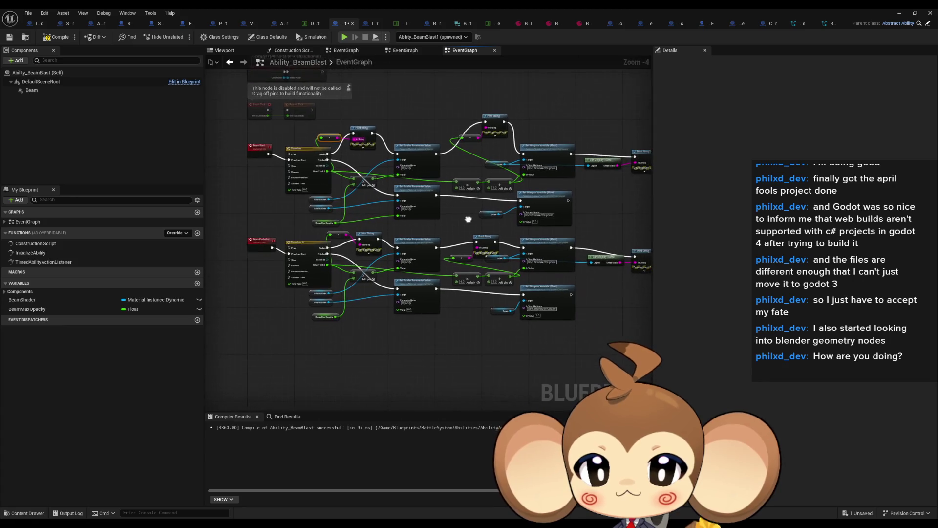
scroll(300, 181, up, 3)
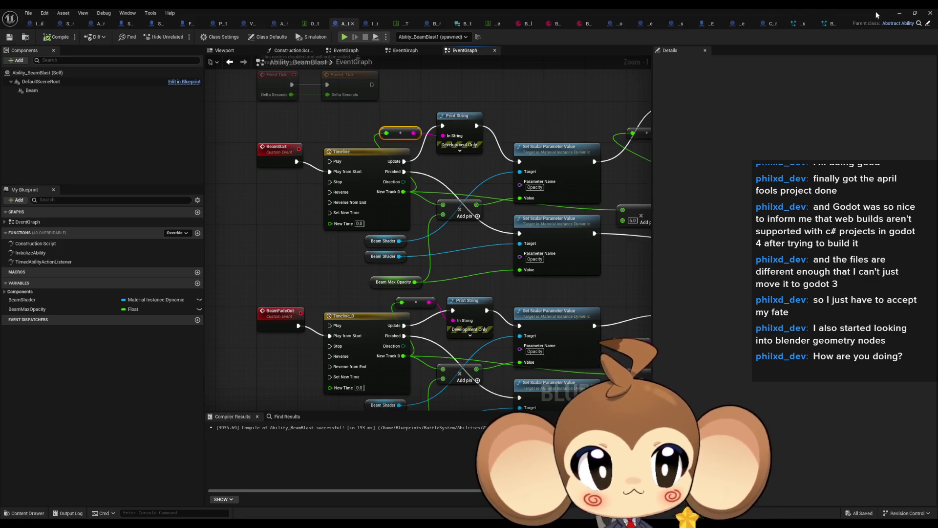
click(900, 13)
click(186, 39)
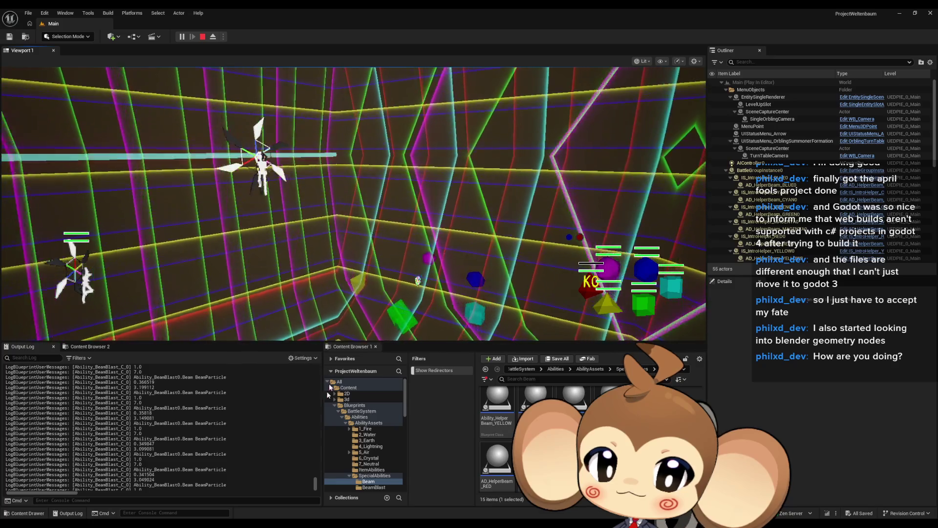
Review the beam ability's messages in the Output Log, then stop the play-test with Esc.
drag(315, 485, 317, 480)
drag(317, 480, 315, 485)
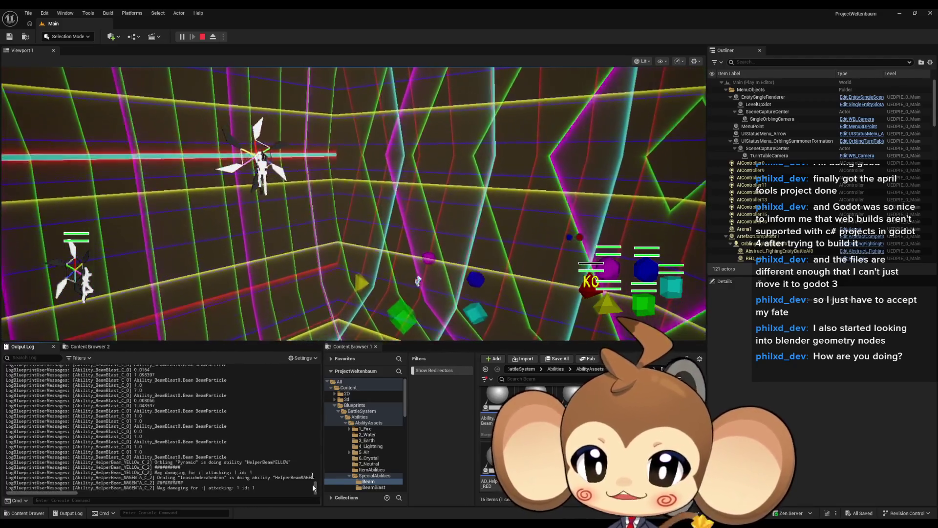
key(Escape)
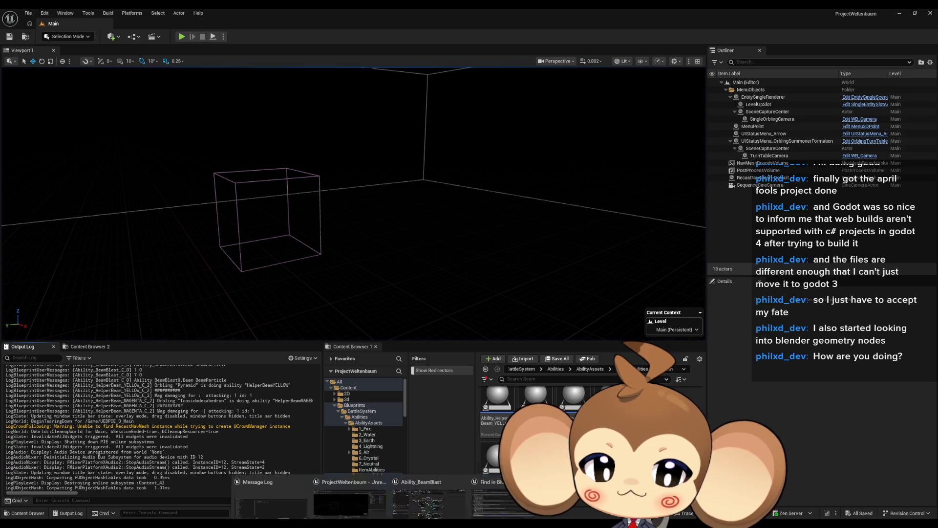
Reopen Ability_BeamBlast and make room beside the BeamFadeOut event.
click(407, 497)
scroll(303, 231, up, 1)
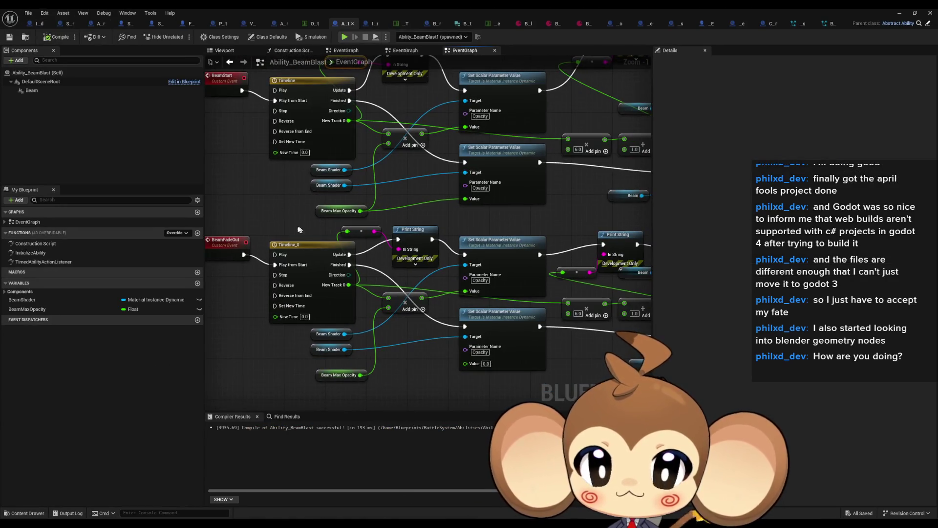
drag(310, 228, 254, 201)
mouse_move(572, 362)
mouse_down()
mouse_move(645, 372)
mouse_move(538, 366)
mouse_up()
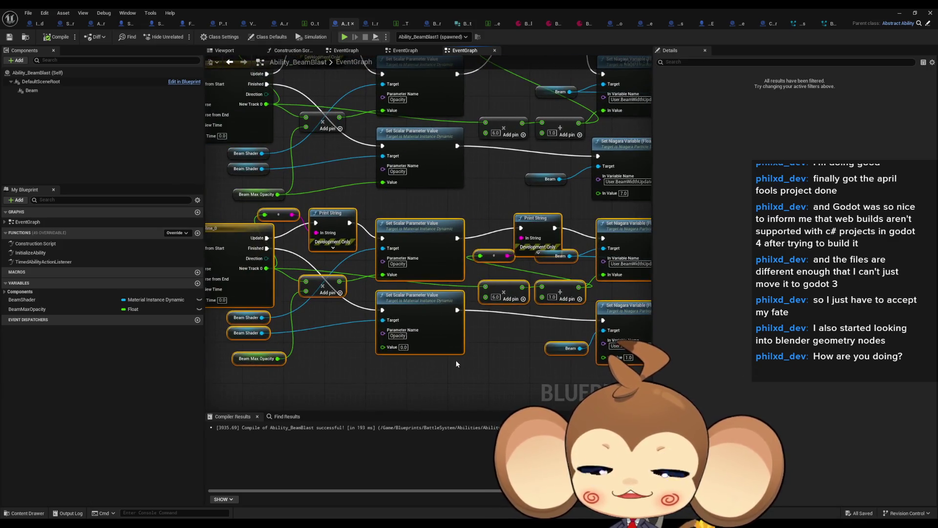
drag(458, 360, 558, 349)
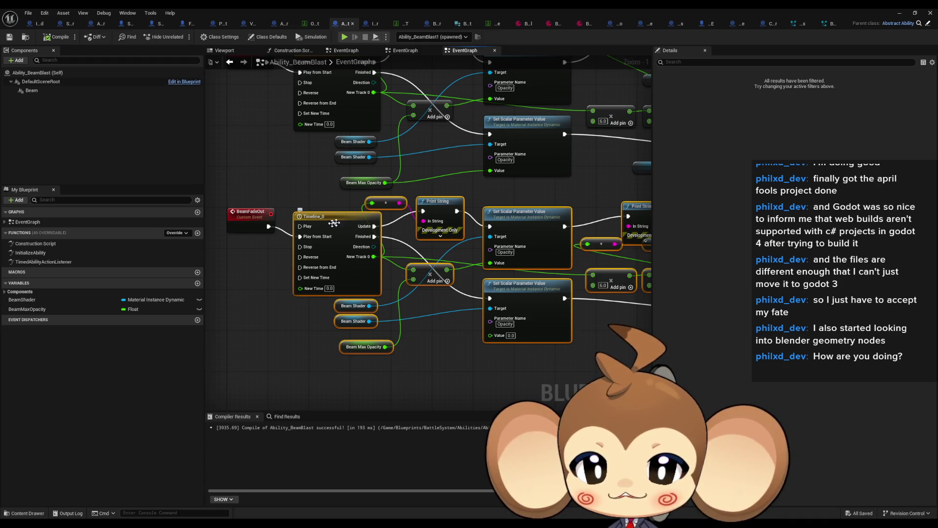
click(251, 301)
drag(251, 301, 329, 287)
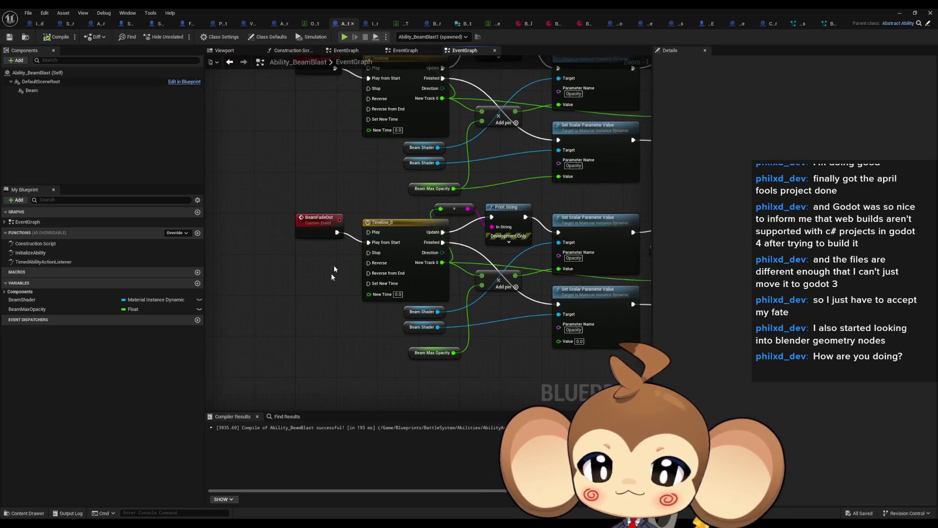
Add a Print String 'Error: hmmmm' after BeamFadeOut, then start a new play-test with Alt+P.
drag(336, 234, 292, 277)
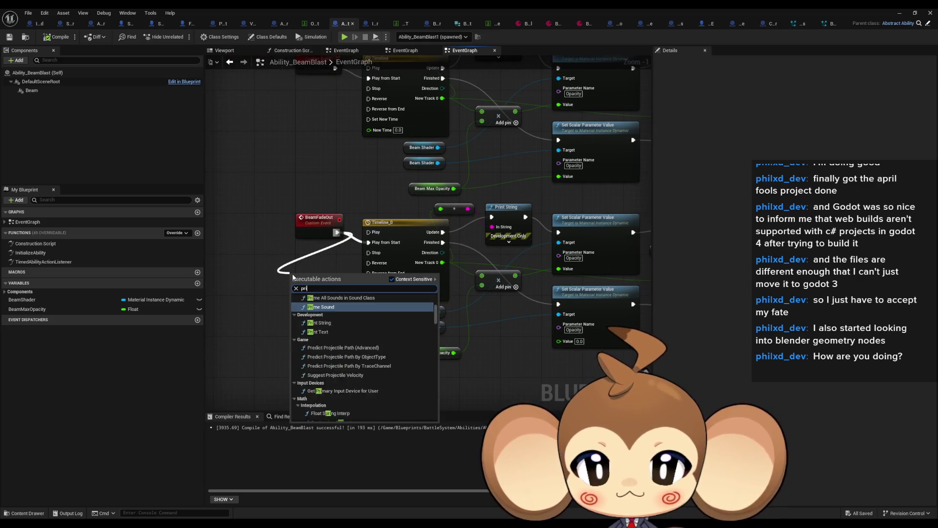
click(319, 323)
text(Error)
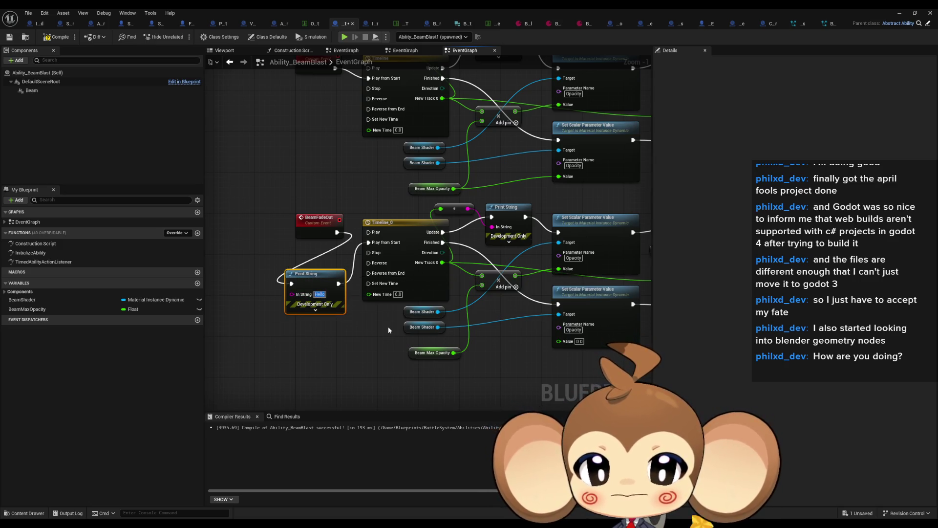
text(: hmmmm)
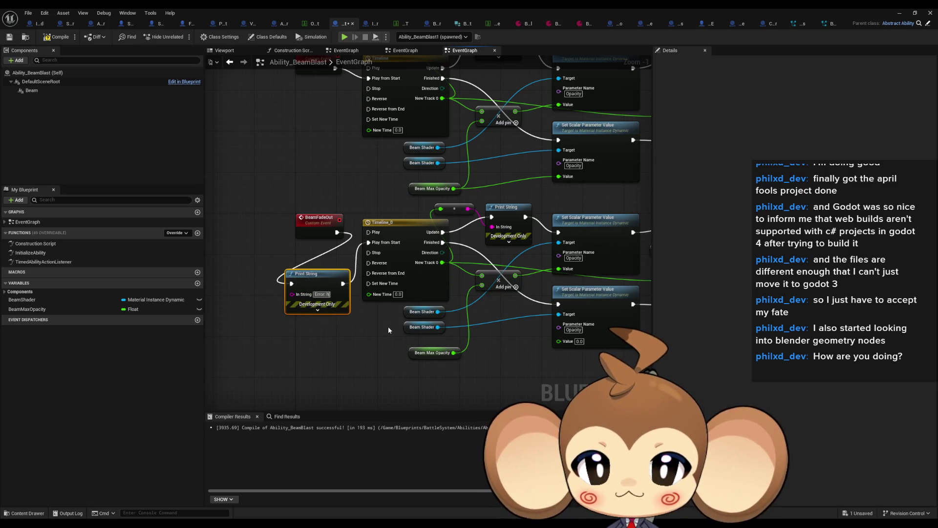
click(899, 13)
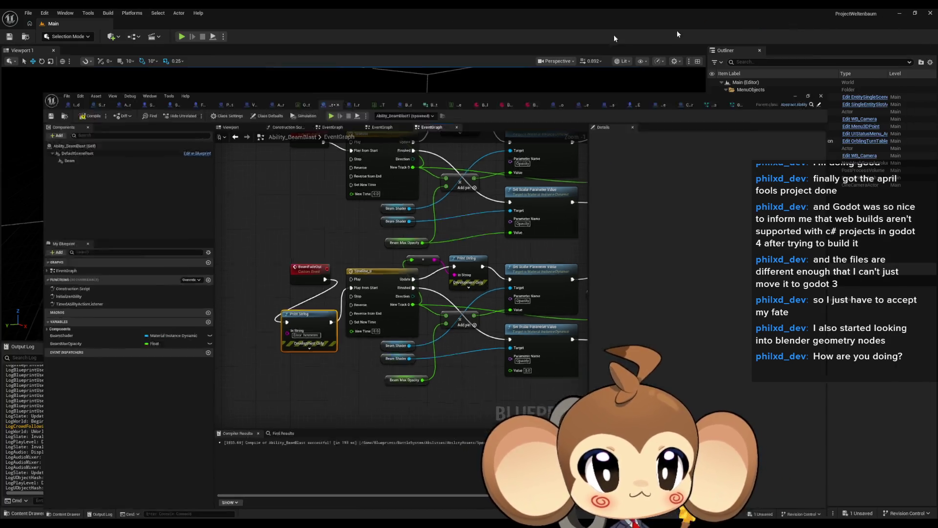
key(alt+p)
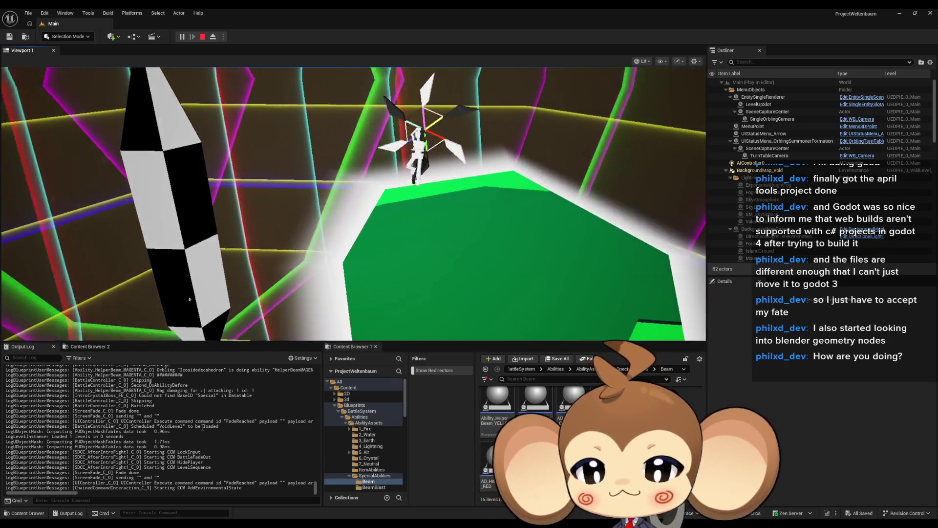
Clear the Output Log mid-battle to catch the Beam Blast error, then stop the play-test.
right_click(202, 428)
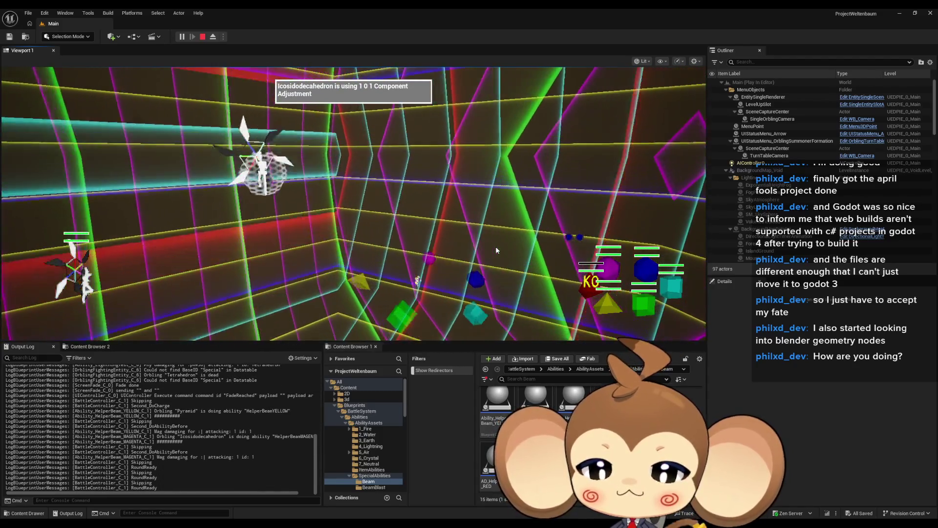
right_click(190, 398)
click(215, 406)
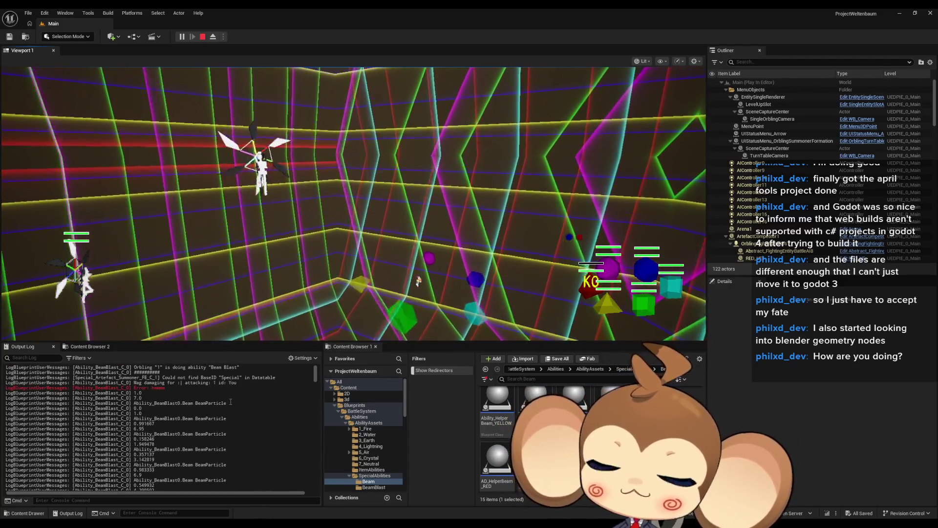
click(202, 36)
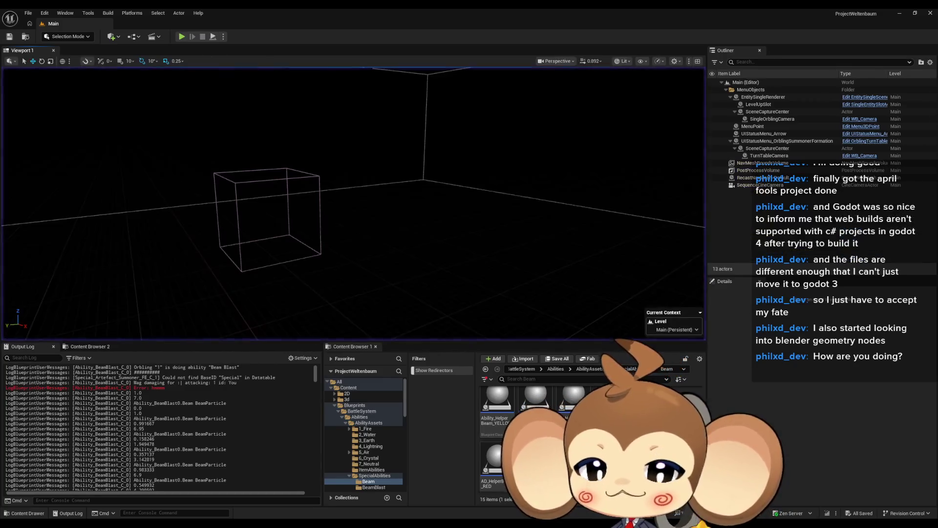
Reopen Ability_BeamBlast and locate the Set Scalar Parameter Value and Set Niagara Variable nodes.
click(421, 491)
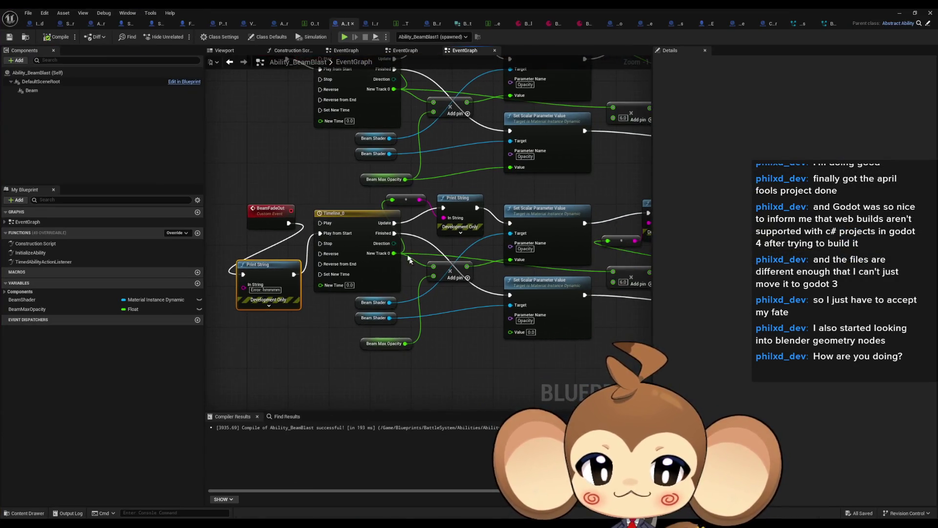
drag(454, 268, 355, 285)
drag(295, 271, 308, 261)
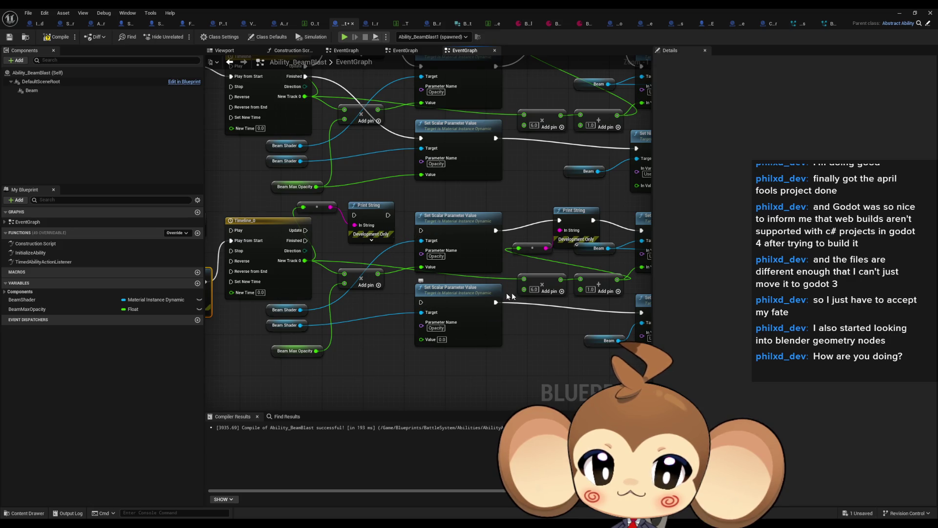
drag(495, 230, 489, 218)
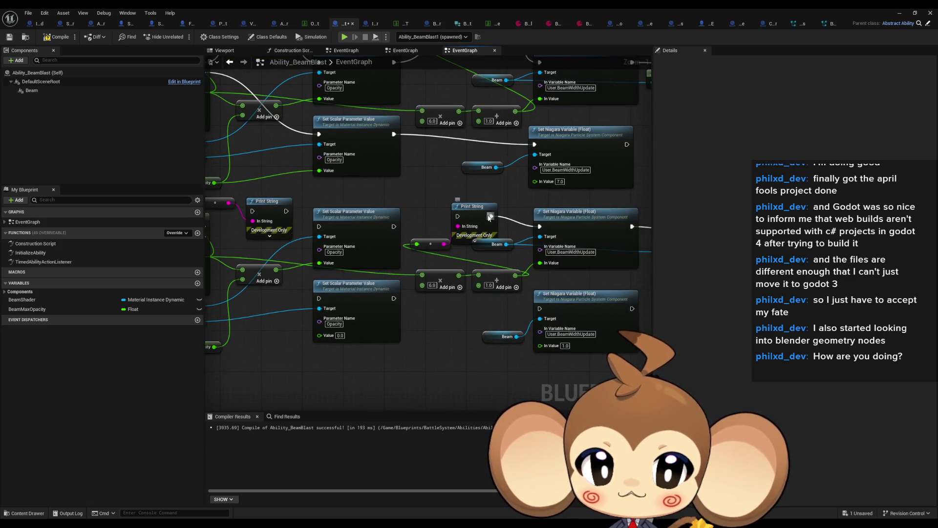
drag(532, 287, 374, 287)
drag(452, 232, 638, 208)
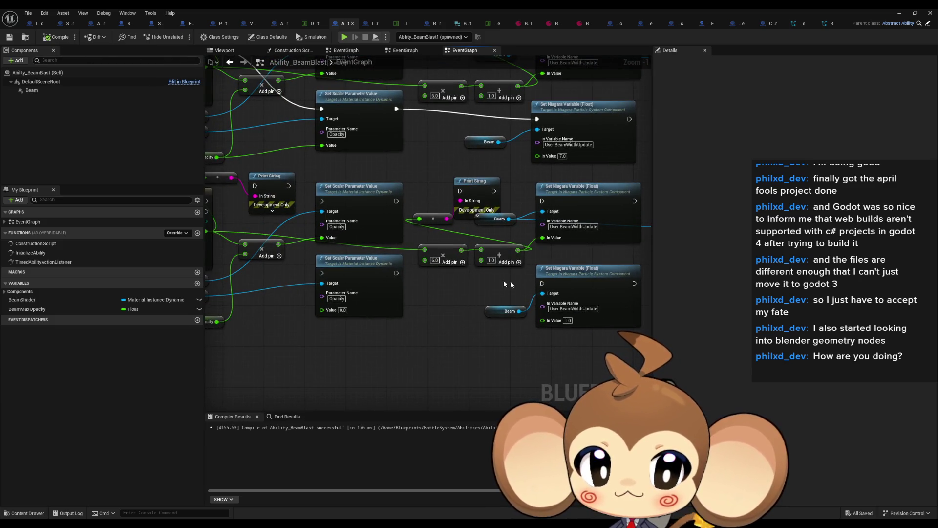
Wire Set Scalar Parameter Value and Set Niagara Variable exec pins into their Print String nodes.
drag(396, 275, 396, 275)
drag(317, 272, 457, 276)
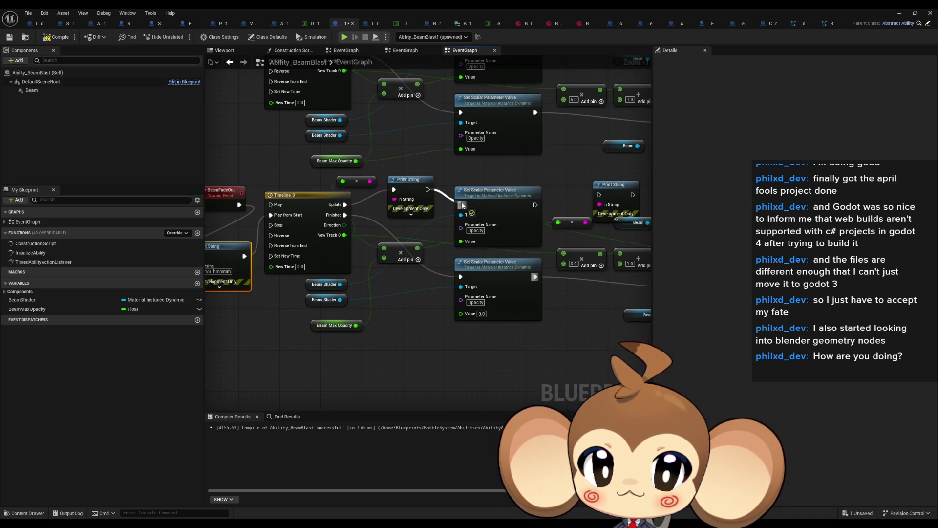
drag(595, 196, 397, 205)
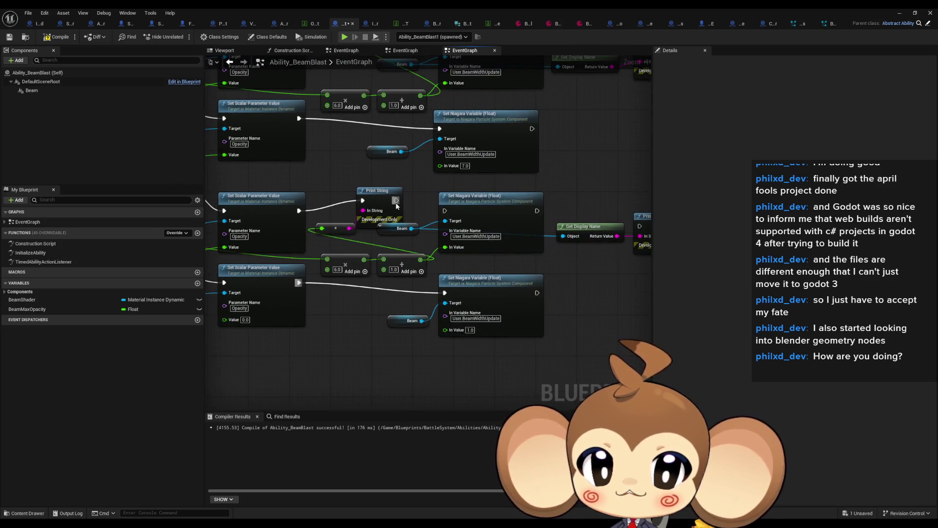
drag(535, 212, 596, 224)
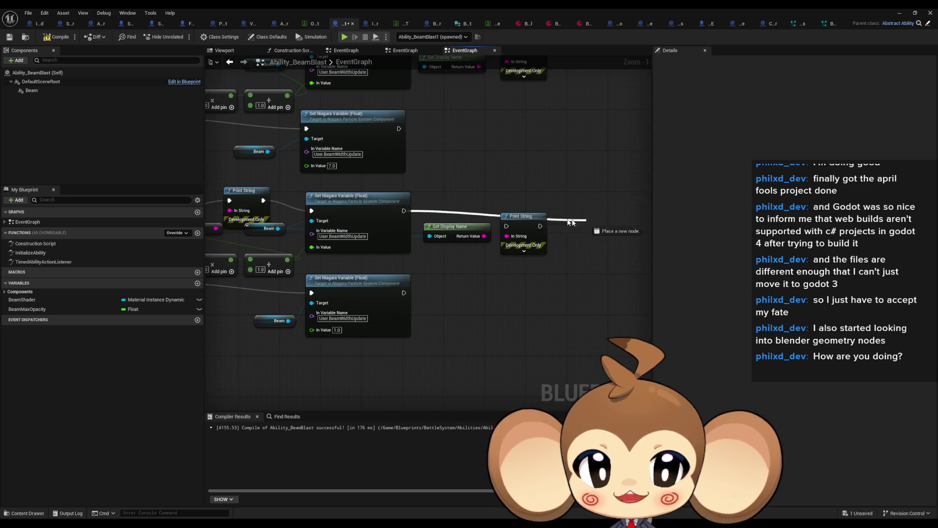
scroll(504, 245, down, 2)
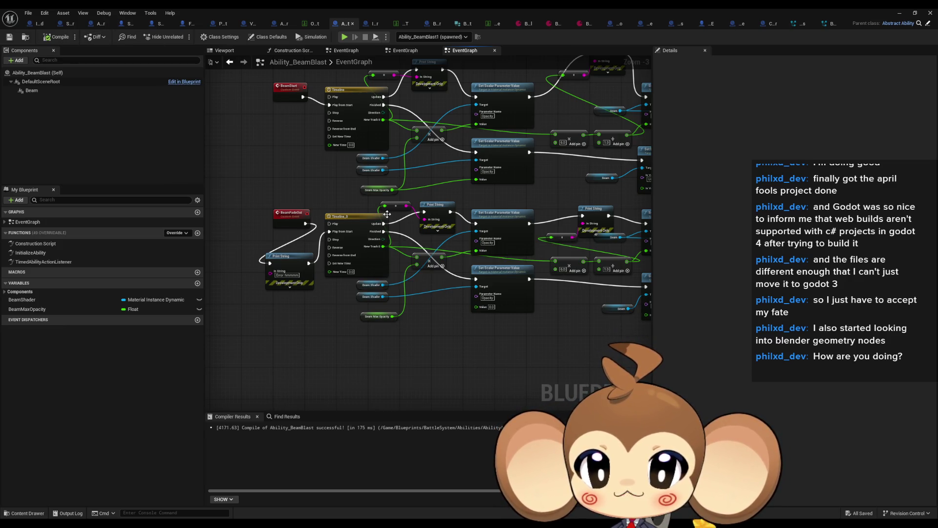
click(900, 13)
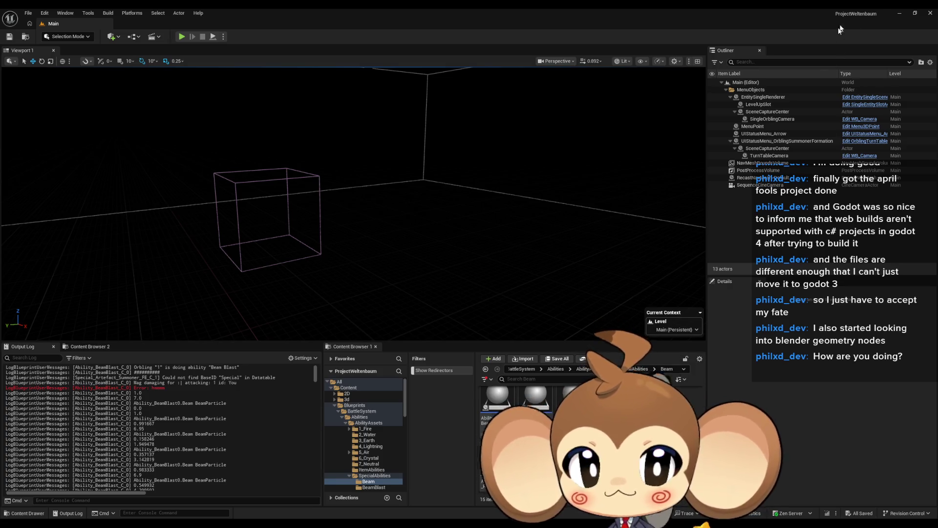
Bring the level editor back and start a new play-test.
click(900, 12)
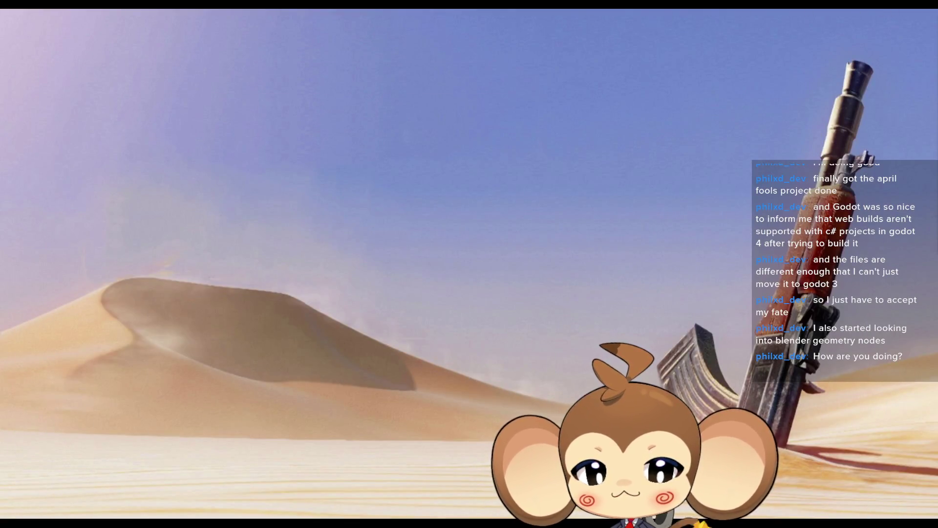
key(alt+Tab)
click(185, 40)
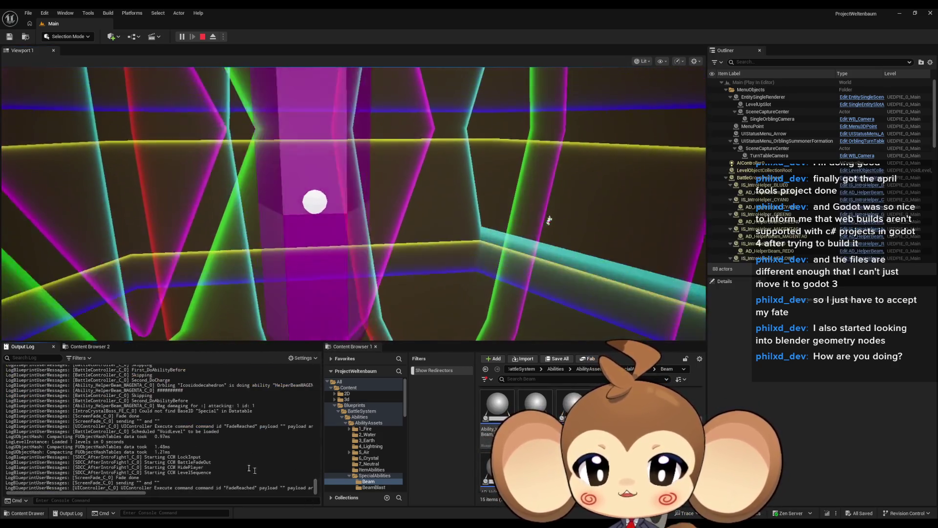
Clear the Output Log during the battle, then stop the play session.
right_click(191, 344)
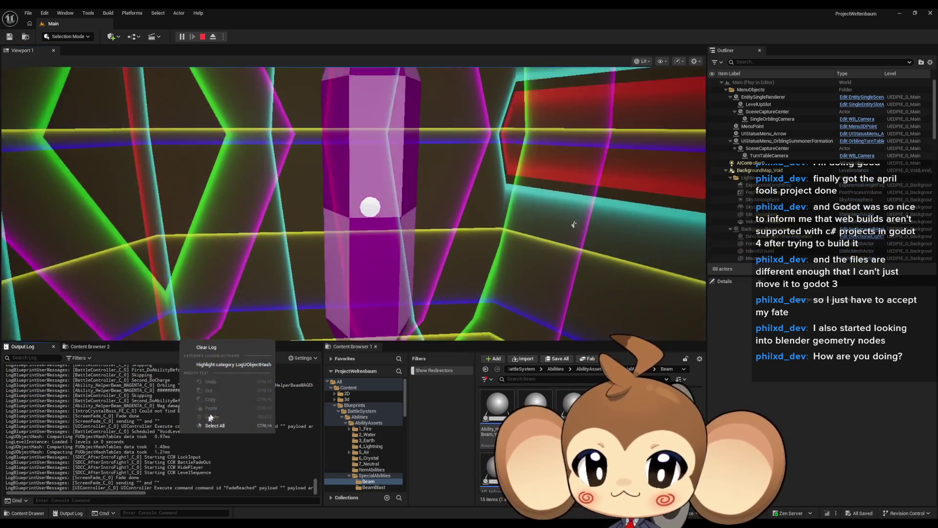
click(210, 364)
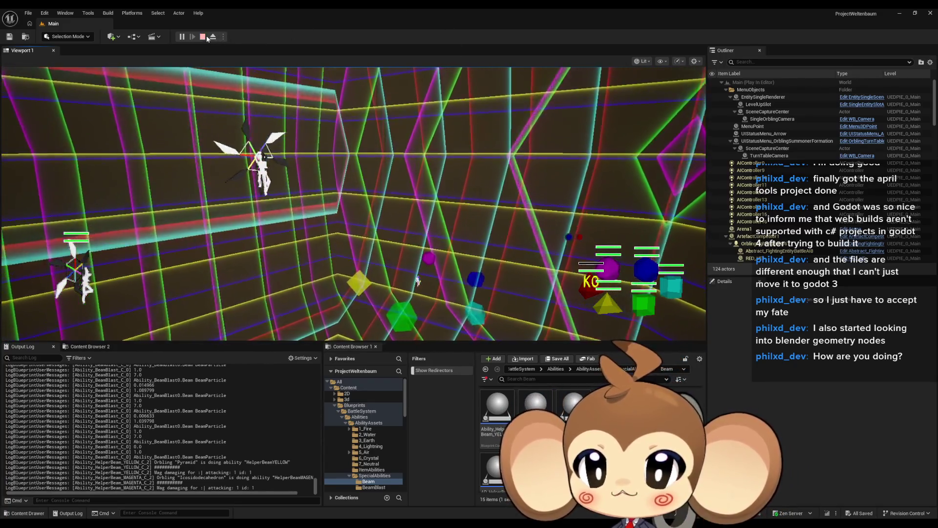
click(202, 37)
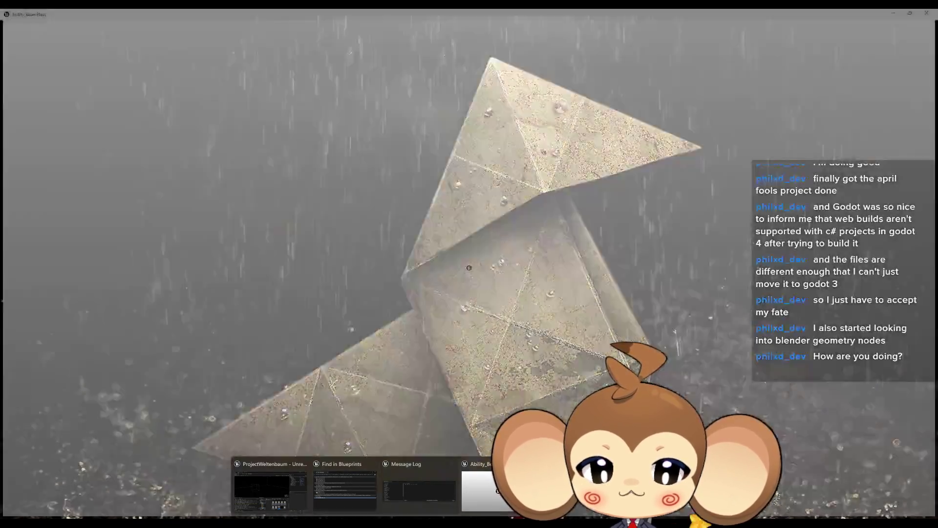
Add a Print String after the middle print and set the print texts to 1 and 2.
click(482, 491)
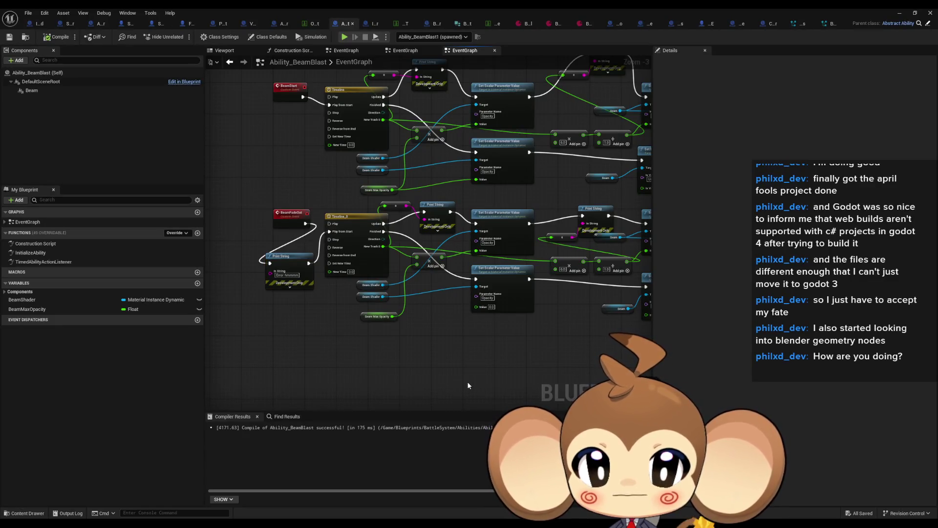
mouse_move(447, 275)
mouse_down()
mouse_move(346, 280)
mouse_move(415, 299)
mouse_up()
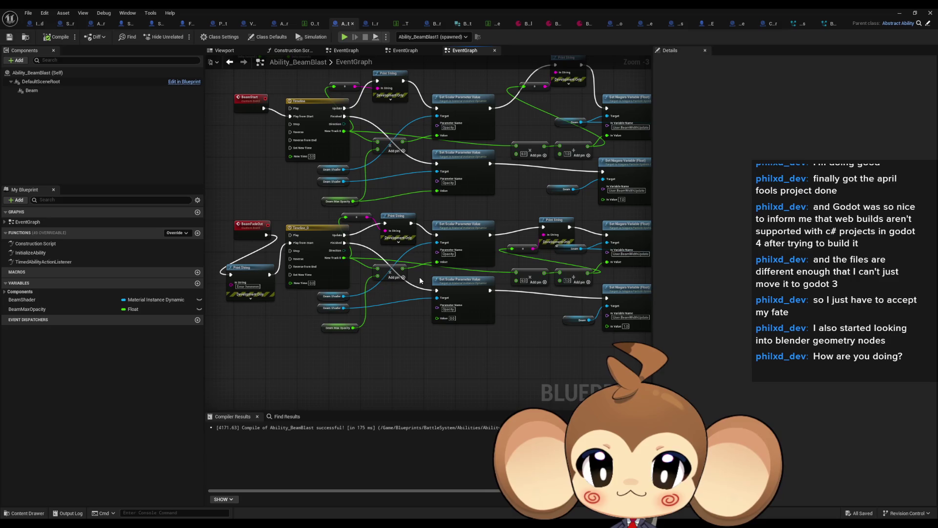
mouse_move(421, 280)
mouse_down()
mouse_move(352, 312)
mouse_move(369, 317)
mouse_up()
mouse_move(368, 251)
mouse_down()
mouse_move(346, 253)
mouse_move(421, 278)
mouse_up()
drag(401, 365, 400, 366)
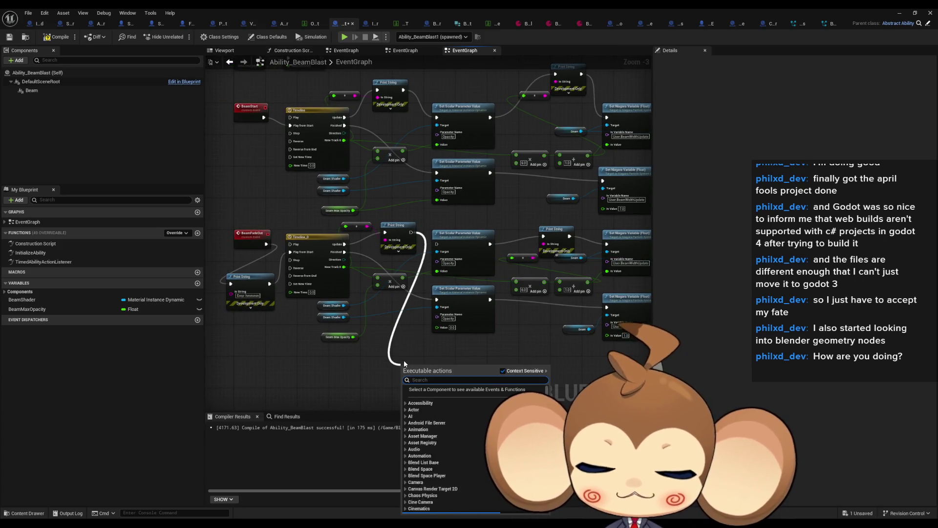
text(print)
key(Return)
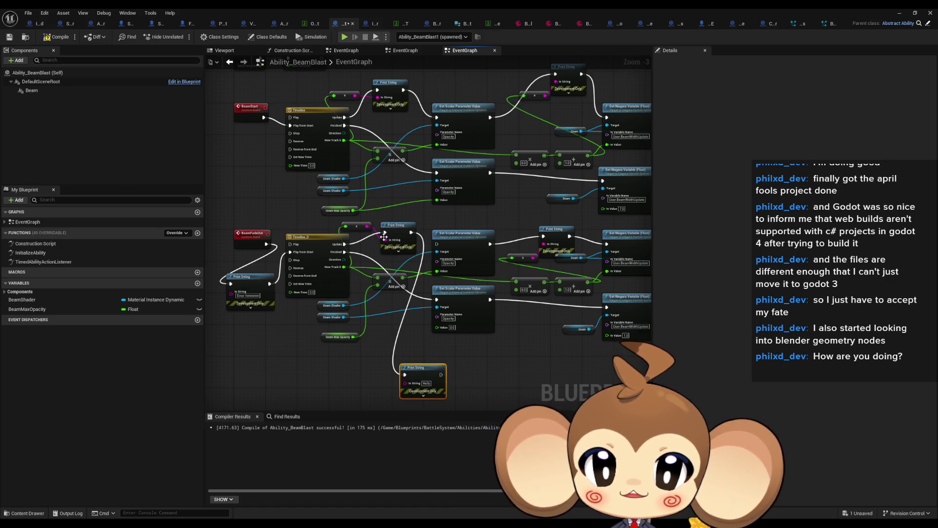
text(1)
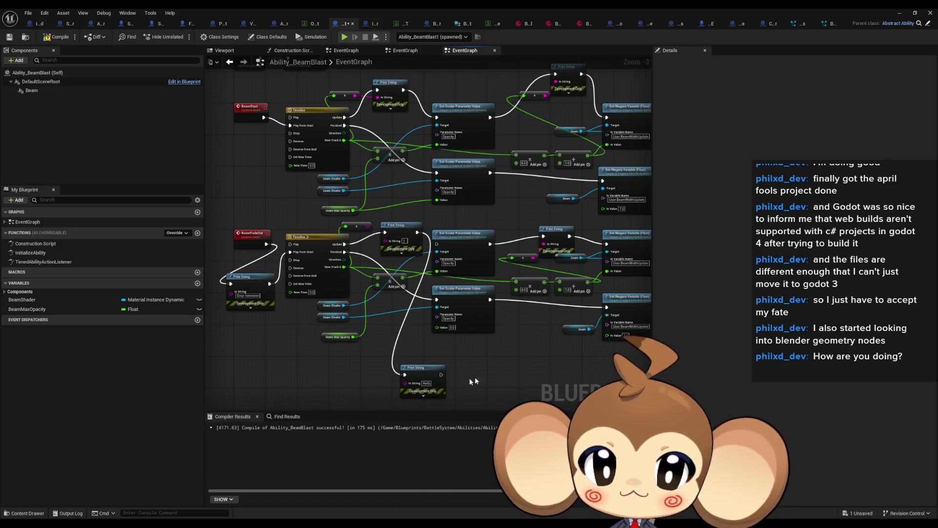
click(546, 362)
text(2)
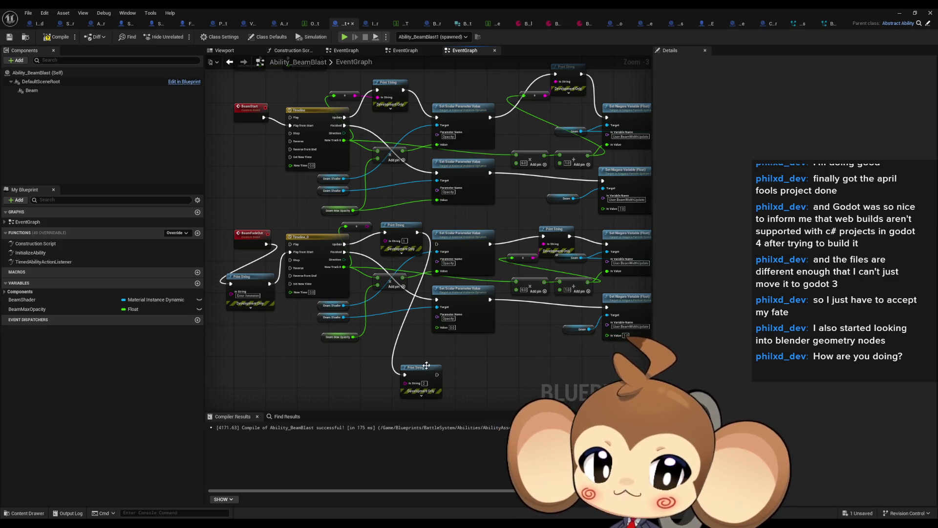
Add another Print String showing Timeline_0's New Track 0 value, then start a play-test.
mouse_move(418, 230)
mouse_down()
mouse_move(377, 356)
mouse_move(385, 350)
mouse_up()
text(print)
key(Return)
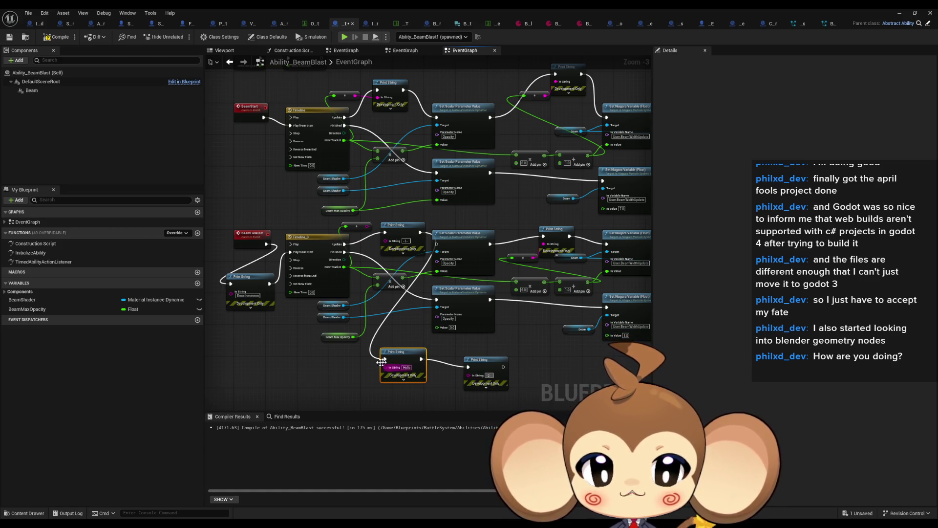
drag(390, 366, 344, 267)
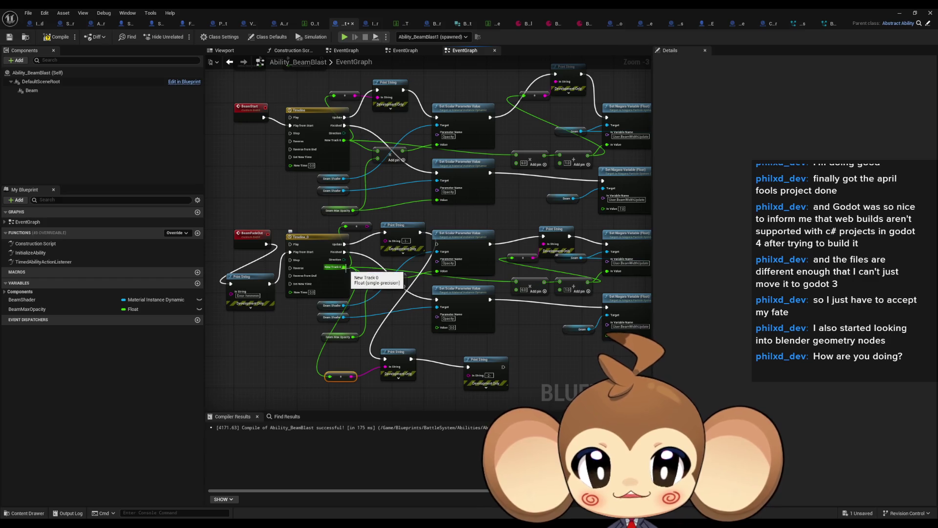
drag(516, 281, 516, 281)
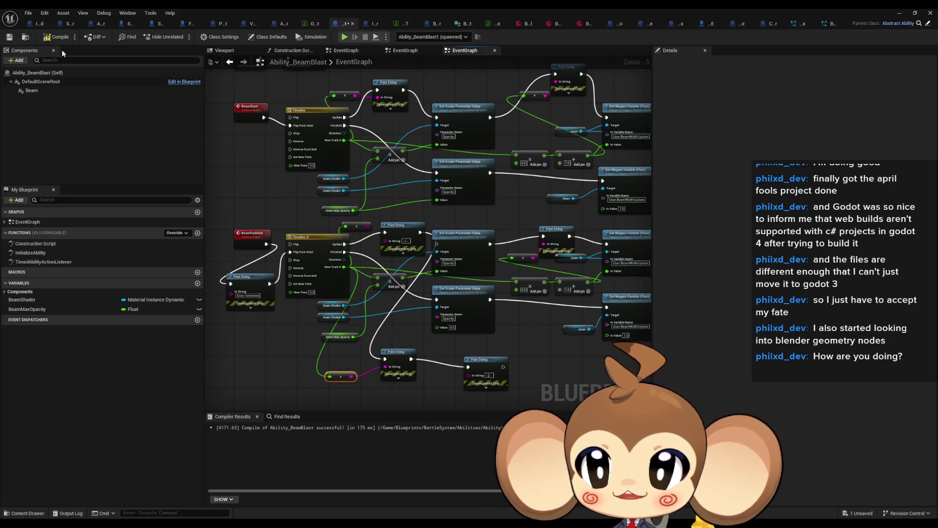
click(900, 13)
click(181, 37)
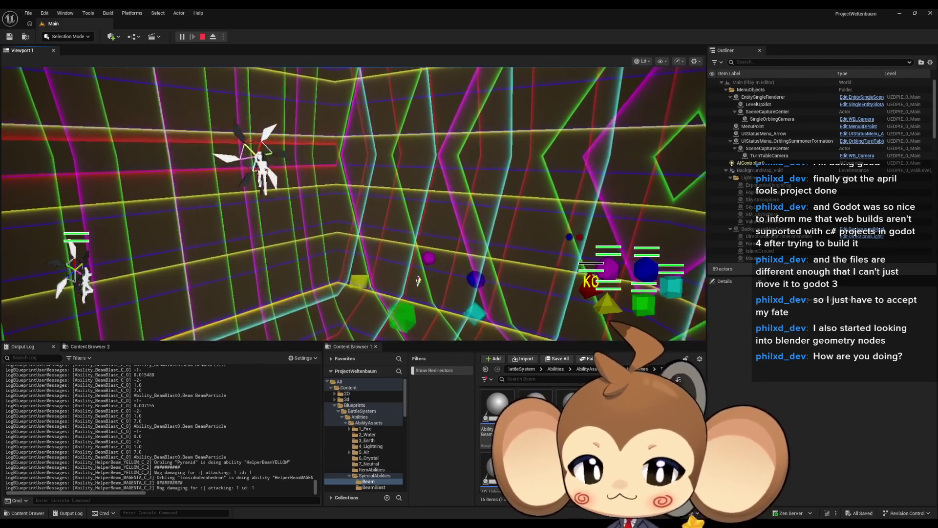
Switch back to the Ability_BeamBlast Blueprint editor while the battle play-test keeps running.
mouse_move(373, 523)
click(476, 486)
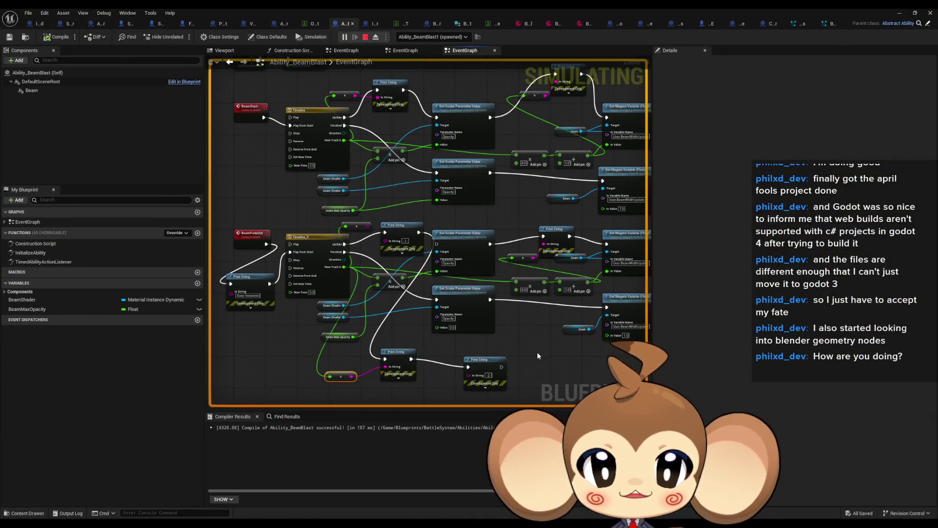
Disconnect Get Display Name from the Niagara-width print and set its In String to HHEEEYYY.
mouse_move(537, 353)
mouse_down()
mouse_move(479, 343)
mouse_move(471, 380)
mouse_move(398, 361)
mouse_move(362, 337)
mouse_move(334, 336)
mouse_move(353, 462)
mouse_move(521, 437)
mouse_up()
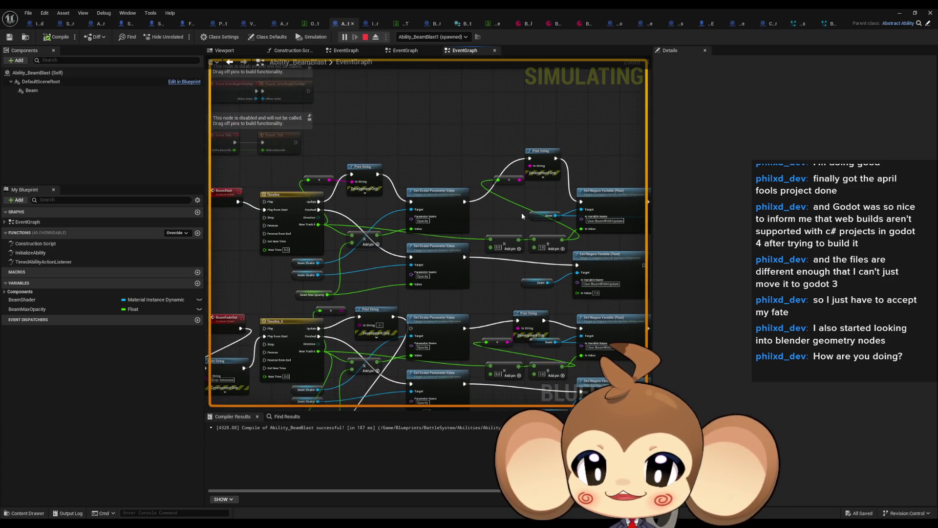
drag(397, 208, 506, 215)
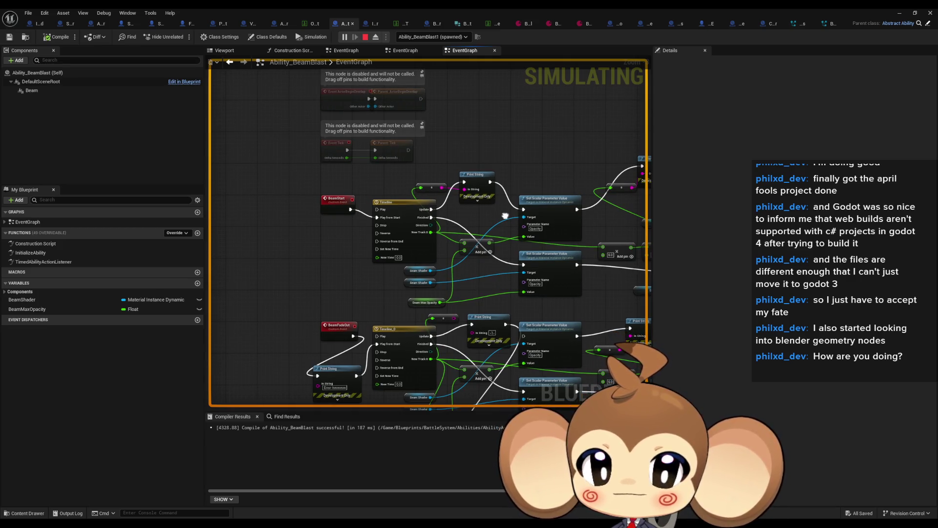
drag(505, 215, 453, 222)
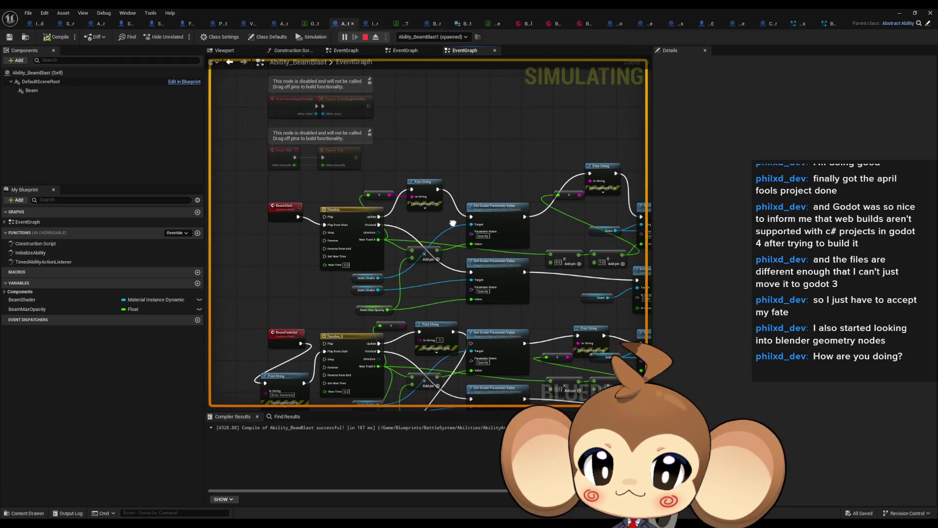
drag(547, 197, 327, 213)
drag(522, 230, 555, 231)
click(525, 209)
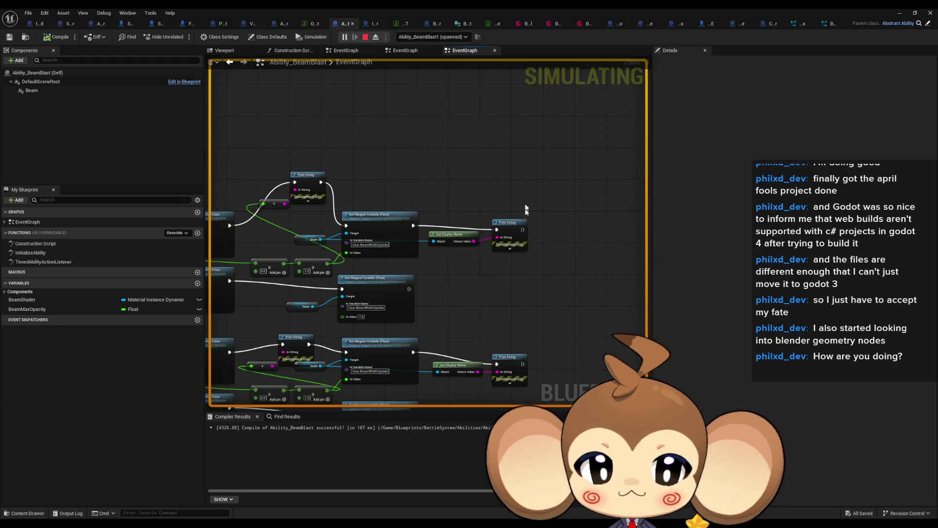
alt+click(503, 239)
click(521, 238)
text(HHEEEYYY)
key(Return)
Pan to the BeamStart and BeamFadeOut events and show the Blueprint's Class Defaults.
drag(544, 309, 748, 196)
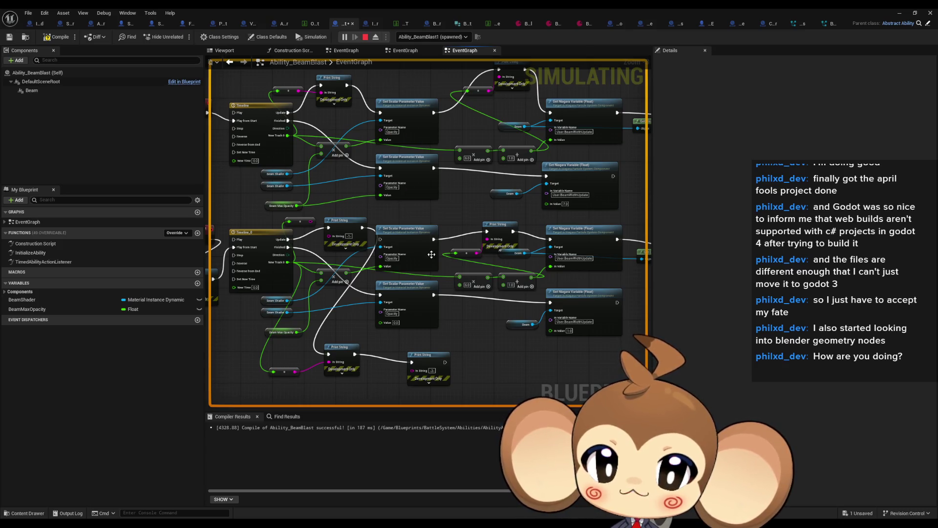
drag(431, 253, 488, 302)
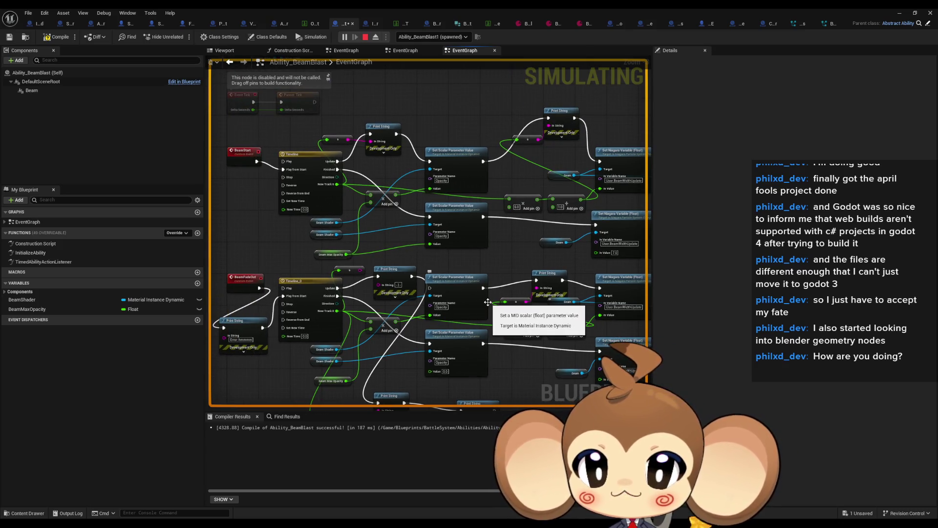
drag(310, 200, 391, 191)
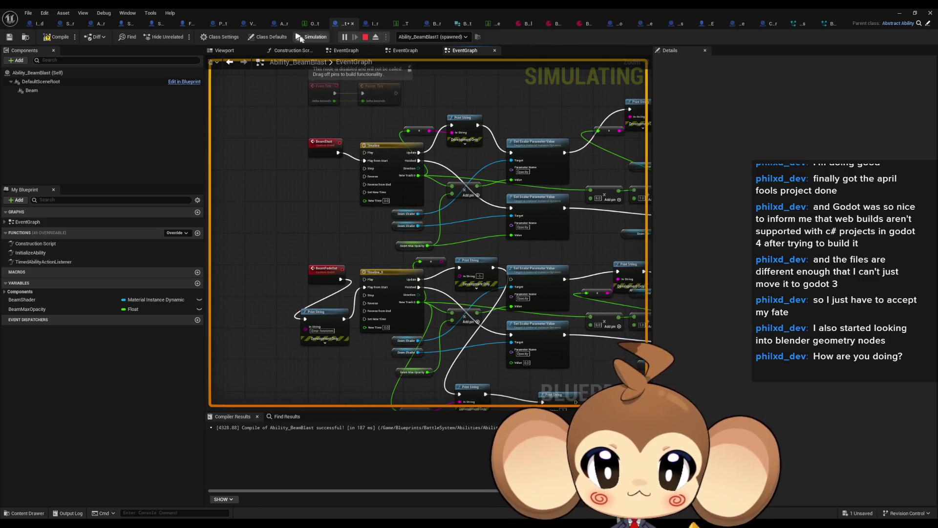
click(268, 37)
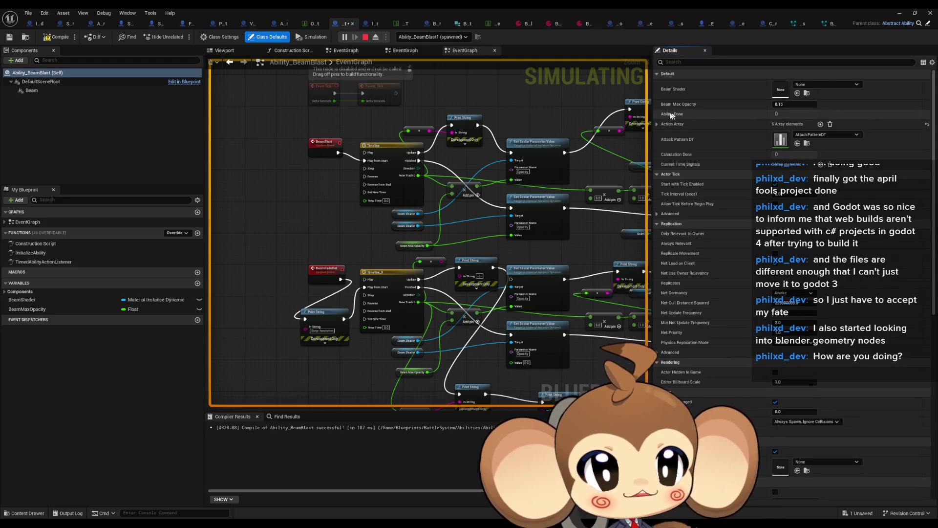
Expand BeamBlast's Action Array and each entry, Index [0] through [5], to show trigger times and commands.
click(657, 125)
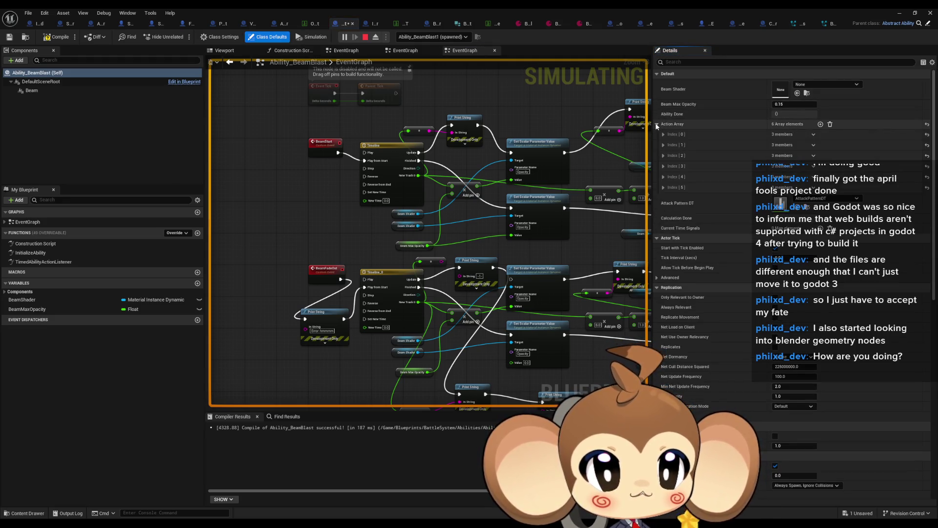
click(663, 187)
click(663, 177)
click(663, 166)
click(663, 156)
click(663, 145)
click(663, 134)
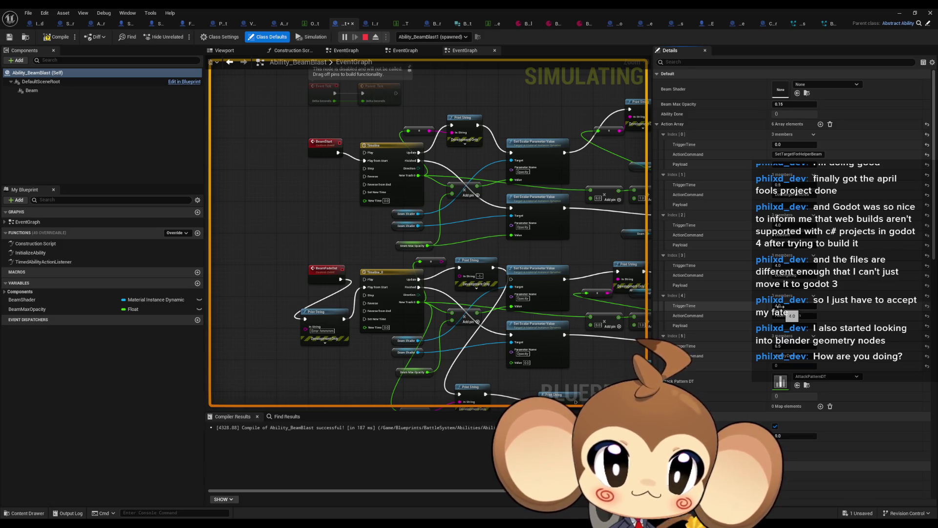
Set the BeamBlast timeline length to 0.25 seconds.
double_click(386, 148)
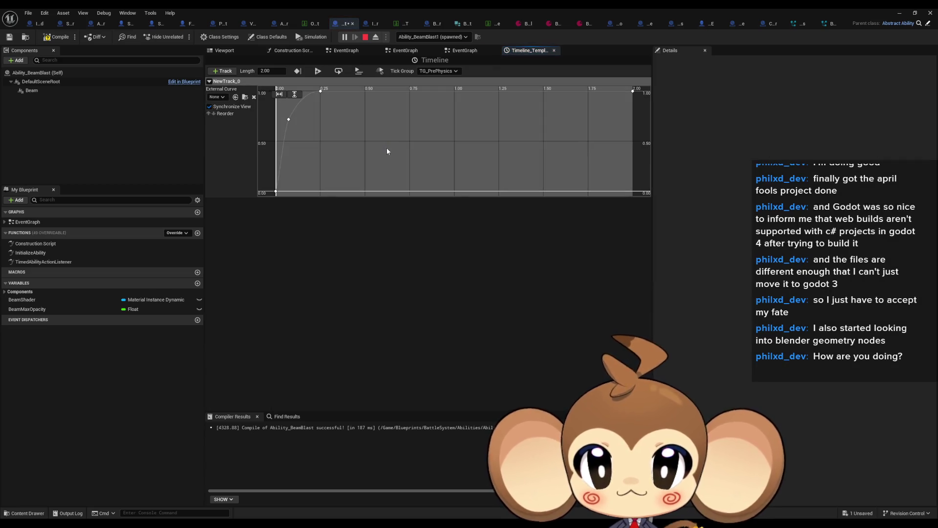
mouse_move(321, 93)
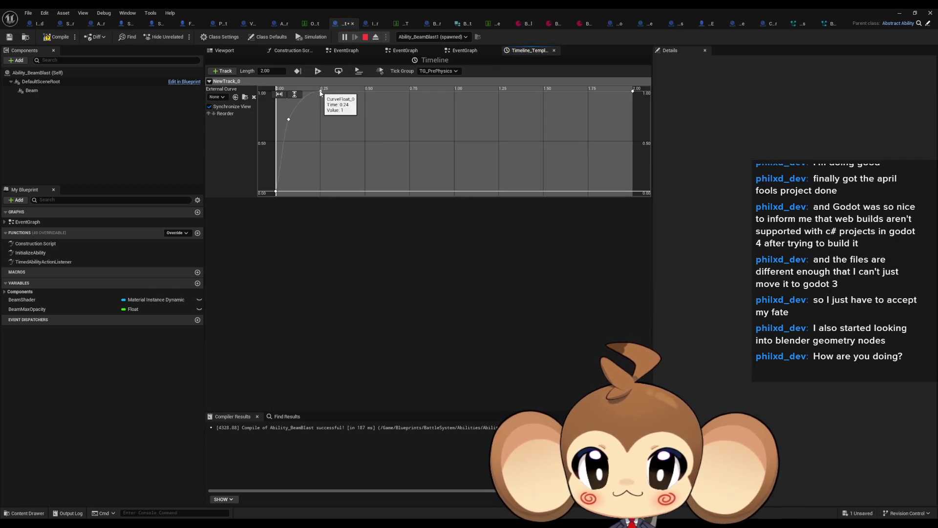
mouse_move(634, 93)
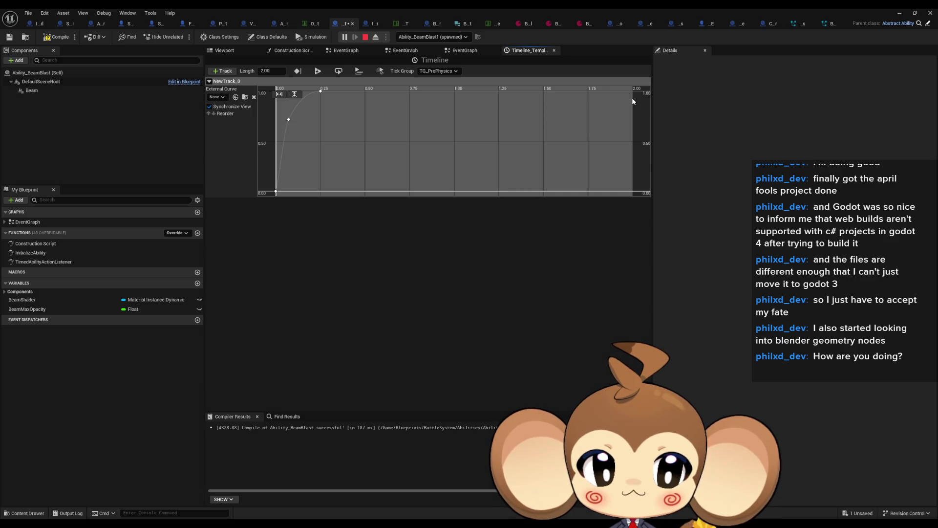
click(265, 71)
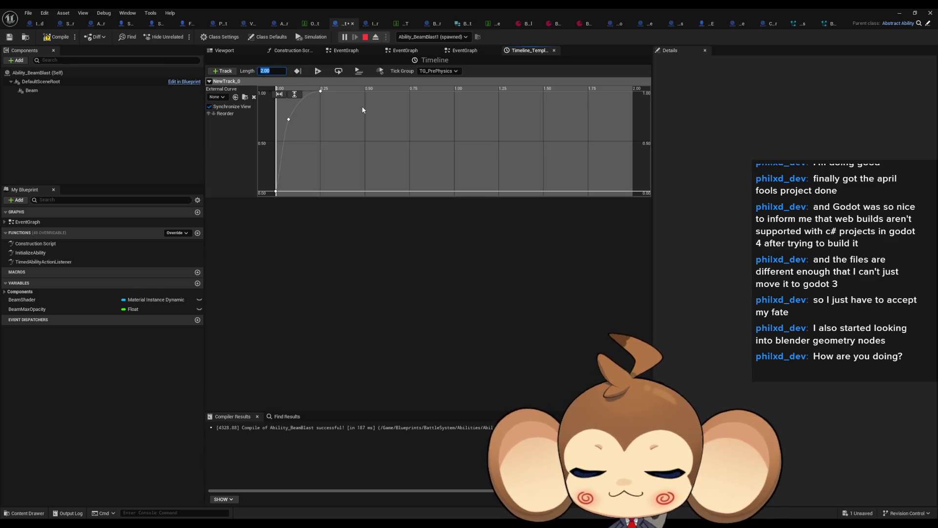
text(0.25)
key(Return)
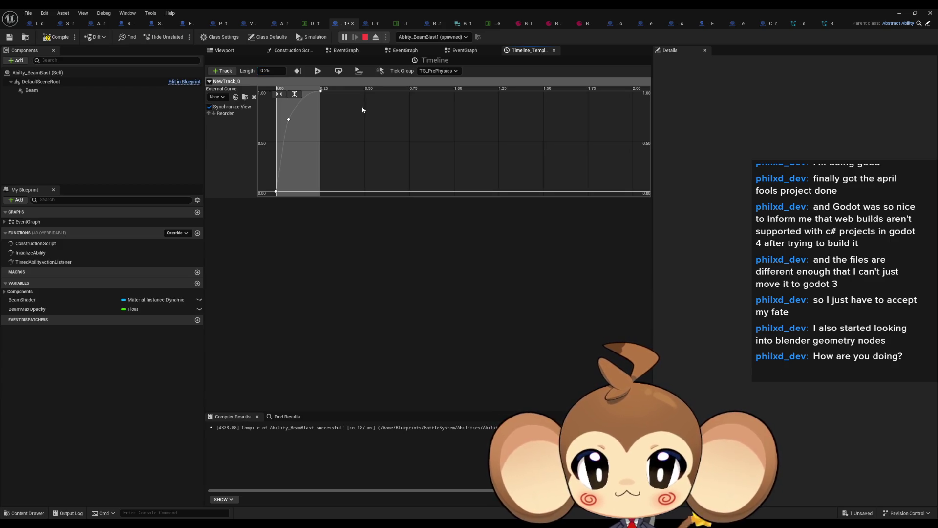
Compile and save the Blueprint, then bring up its Class Settings.
key(F7)
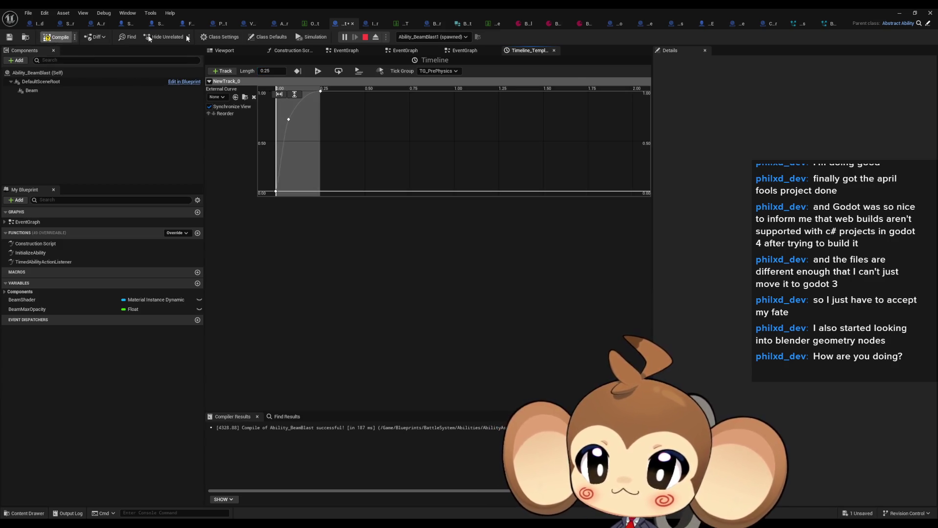
key(ctrl+s)
click(265, 38)
click(220, 37)
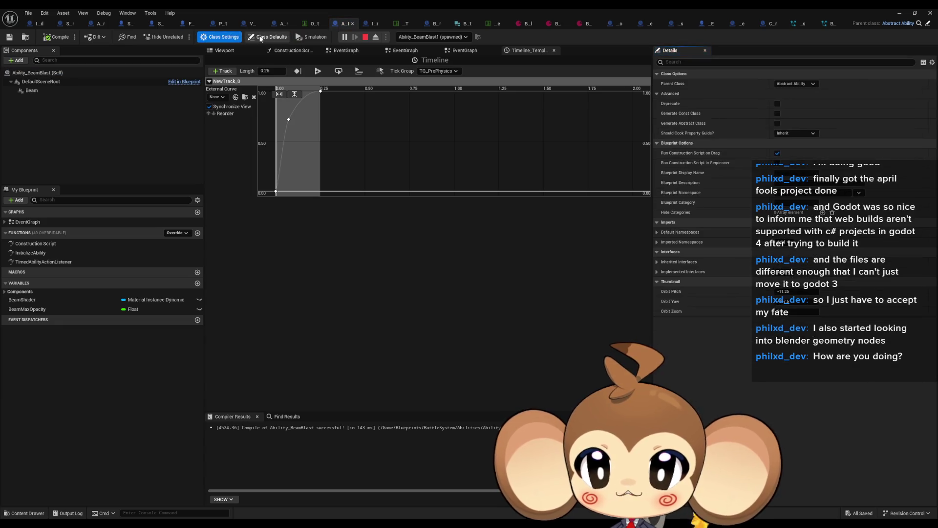
In the event graph, wire timeline Update into the middle opacity setter and delete the display-name print nodes.
double_click(31, 225)
scroll(301, 188, up, 5)
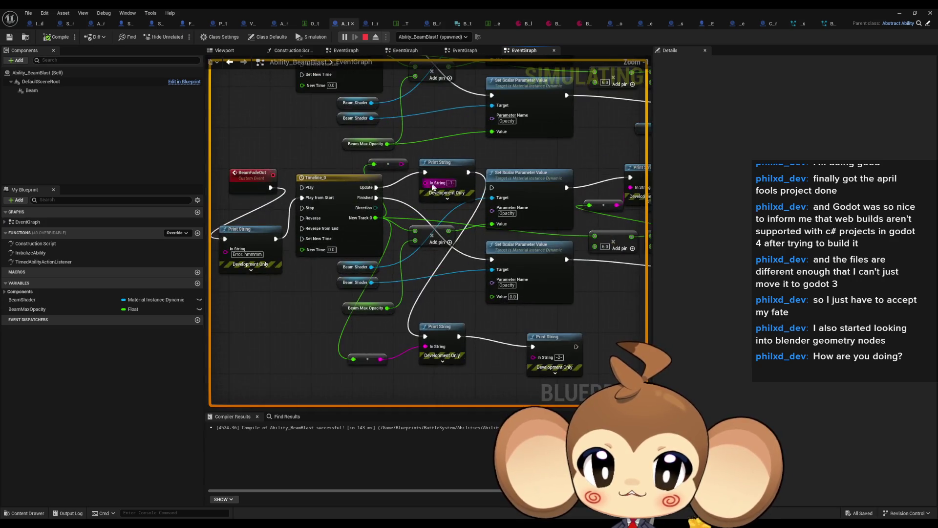
mouse_move(320, 192)
mouse_down()
mouse_move(469, 193)
mouse_move(437, 186)
mouse_up()
drag(631, 185, 406, 181)
drag(511, 175, 606, 227)
key(Delete)
Delete the "-1-", lower and "-2-" debug print nodes.
mouse_move(263, 170)
mouse_down()
mouse_move(382, 178)
mouse_move(508, 205)
mouse_up()
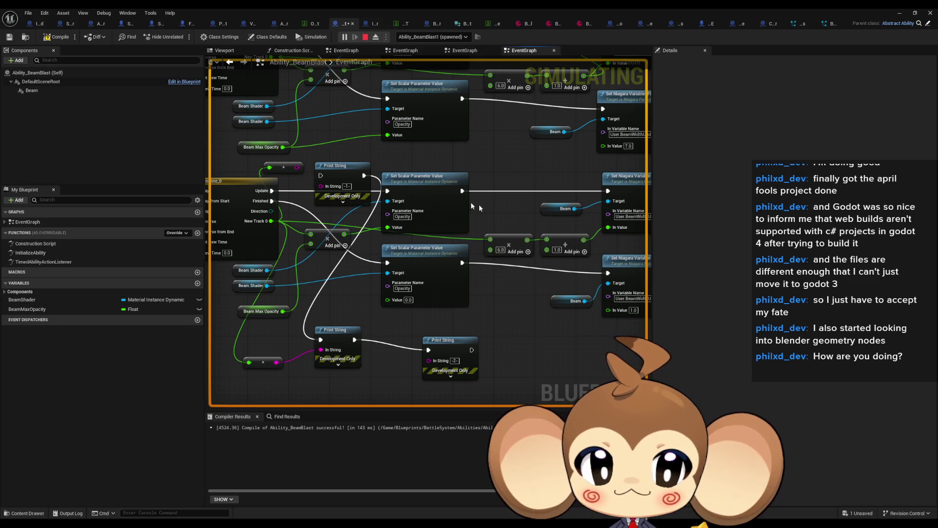
click(342, 165)
key(Delete)
click(336, 330)
key(Delete)
click(443, 340)
key(Delete)
Remove both reroute nodes and the print under BeamFadeOut, connecting BeamFadeOut straight to Timeline_0 Play from Start.
drag(366, 322, 469, 332)
click(366, 373)
key(Delete)
click(386, 178)
key(Delete)
click(250, 242)
key(Delete)
drag(269, 201, 300, 211)
drag(385, 141, 388, 275)
Delete the top print and reroute nodes, wire Update through the opacity setter to the Niagara setter, and remove the middle print and conversion nodes.
mouse_move(437, 104)
mouse_down()
mouse_move(385, 151)
mouse_move(494, 172)
mouse_up()
key(Delete)
drag(566, 140, 371, 156)
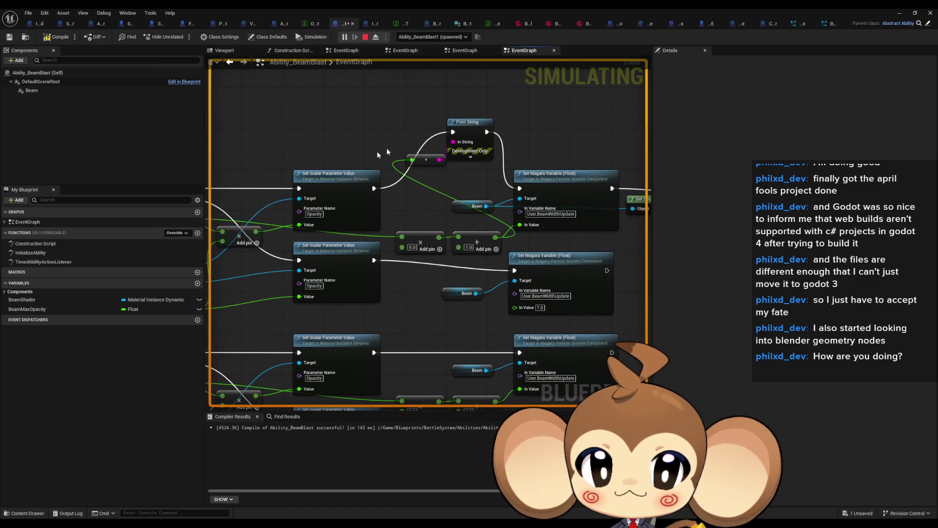
mouse_move(374, 189)
mouse_down()
mouse_move(529, 186)
mouse_move(519, 188)
mouse_up()
drag(401, 112, 482, 156)
key(Delete)
Delete the last print and display-name nodes and return to the class defaults.
mouse_move(611, 178)
mouse_down()
mouse_move(432, 164)
mouse_move(609, 217)
mouse_up()
key(Delete)
scroll(509, 246, down, 3)
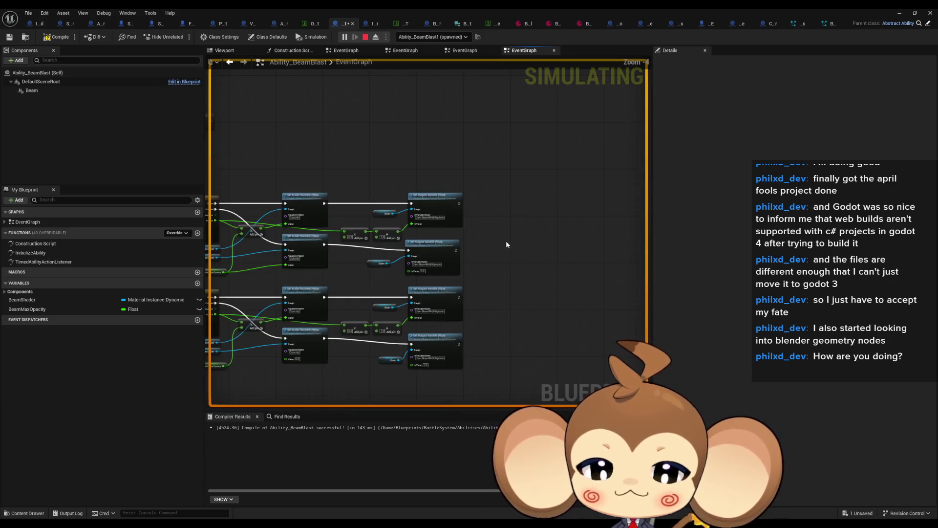
click(268, 36)
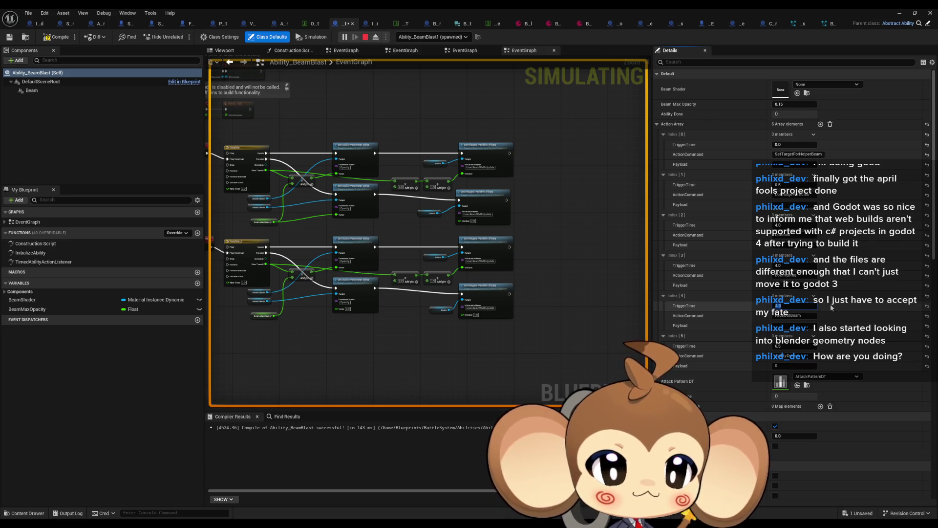
Change Action Array Index [4] TriggerTime to 4.25 and recompile the BeamBlast Blueprint.
text(4.25)
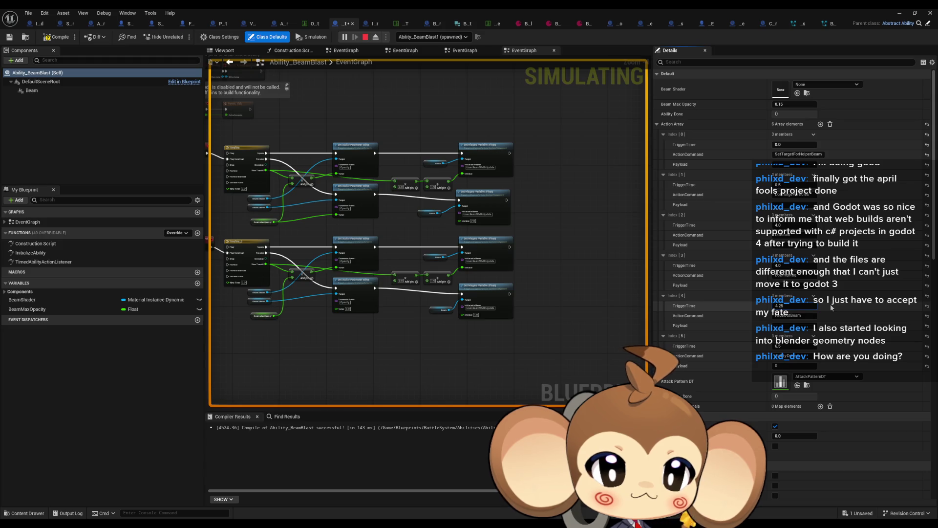
key(Return)
click(497, 361)
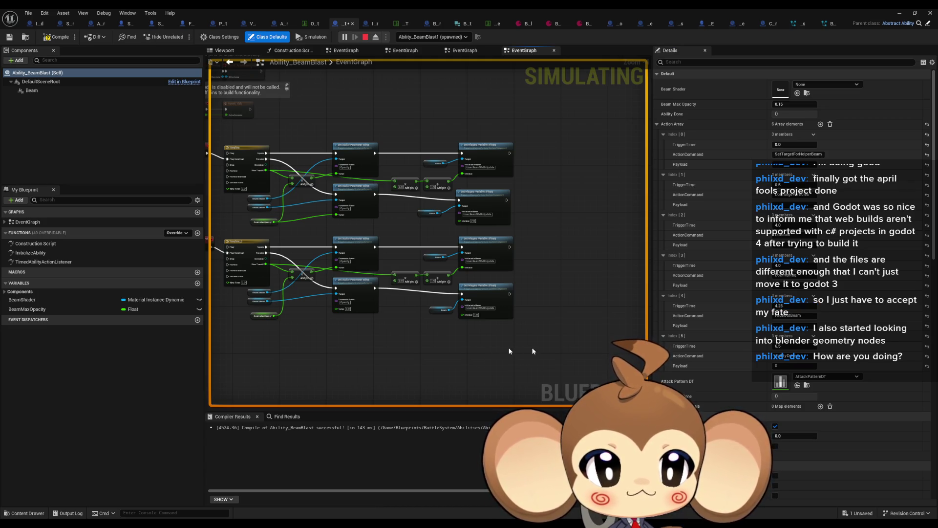
drag(437, 344, 540, 337)
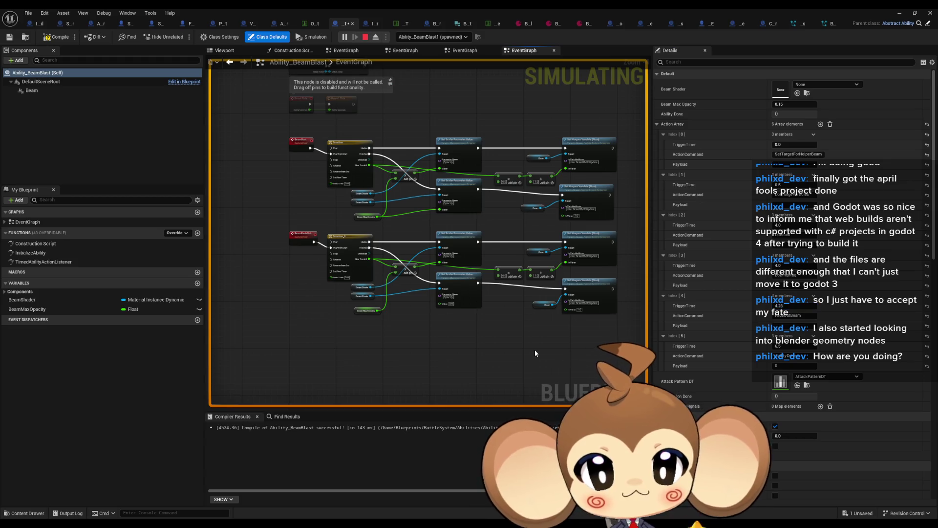
click(56, 36)
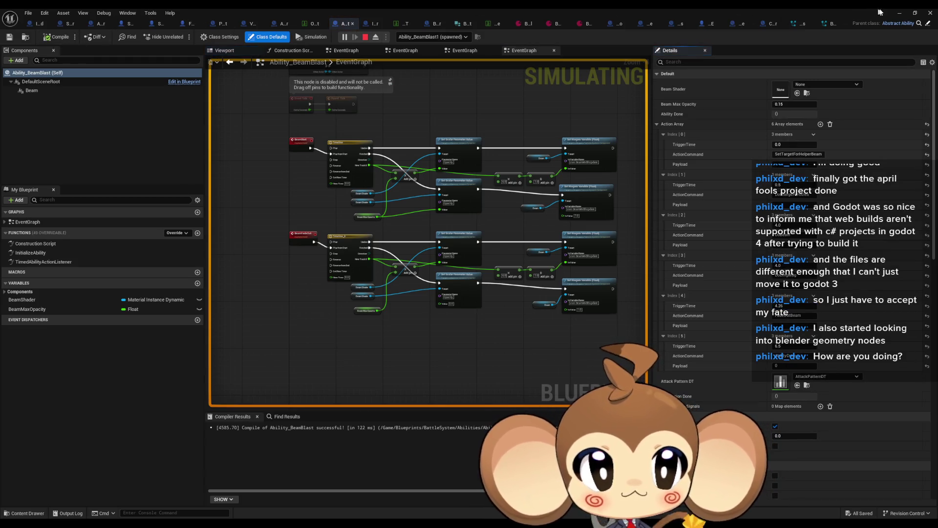
click(900, 13)
Test the beam in the running battle, stop the session, and open BCD_IntroPrimalOrbling camera data.
click(326, 79)
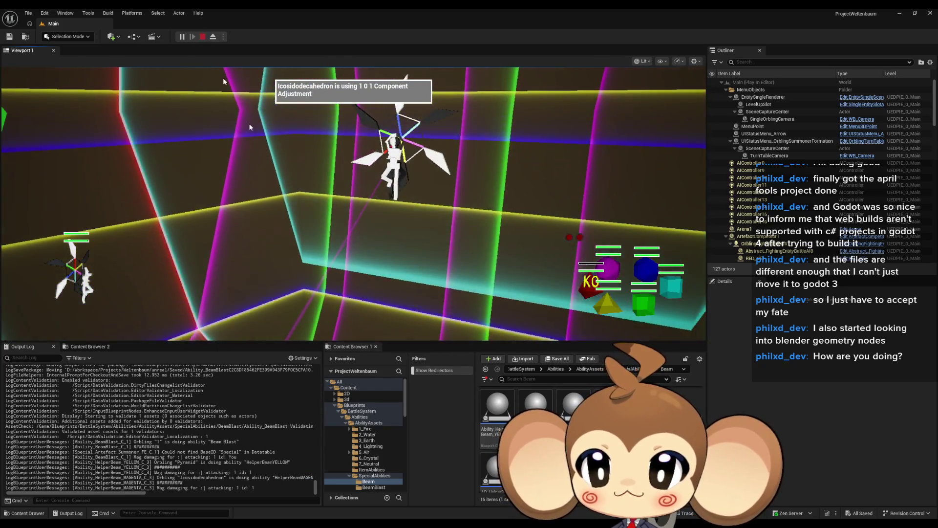
click(203, 37)
mouse_move(371, 522)
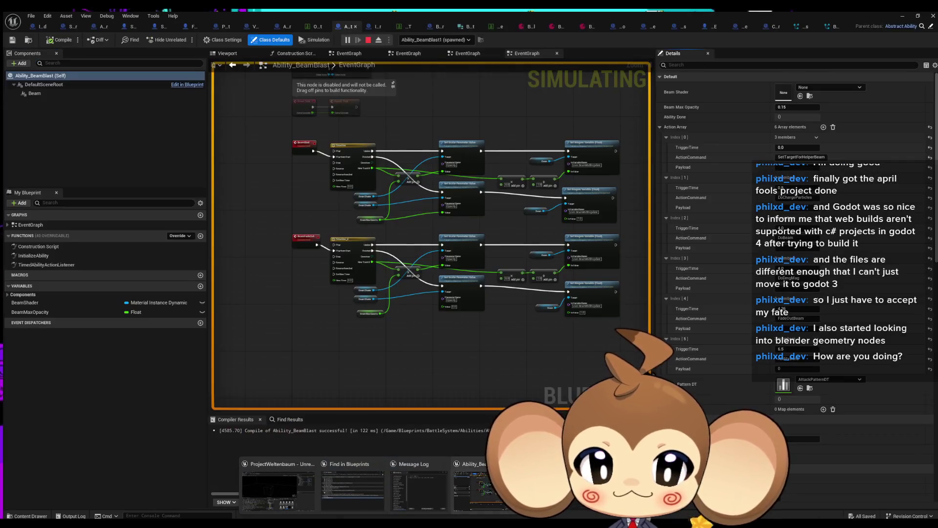
click(476, 486)
scroll(369, 342, down, 4)
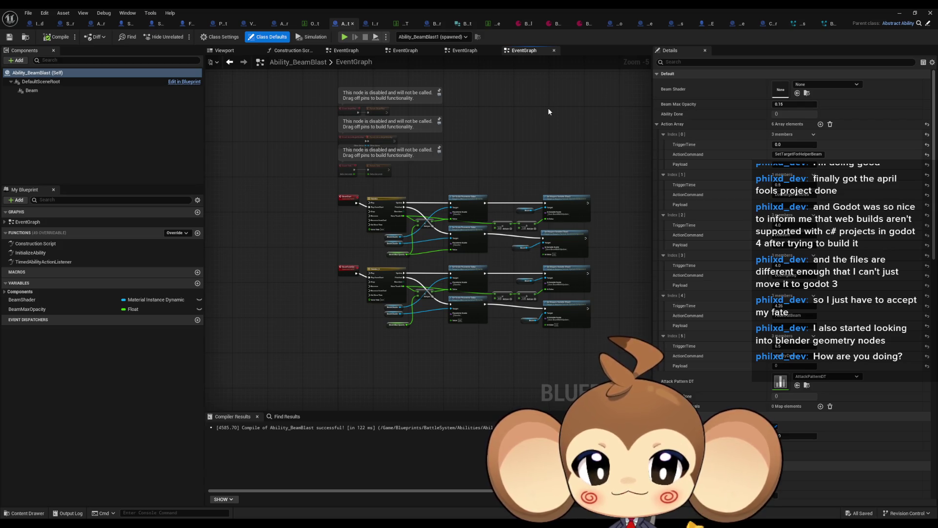
click(585, 24)
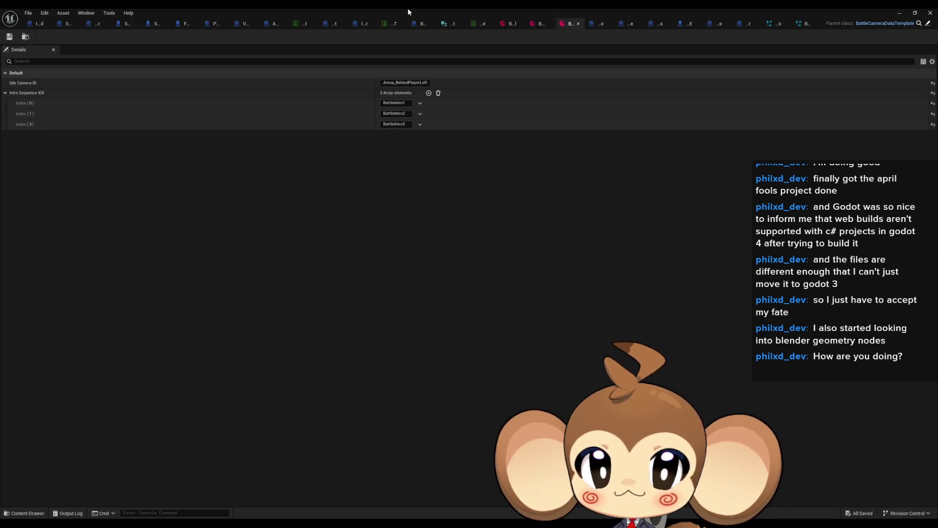
Delete BattleIntro1 and BattleIntro2 so only BattleIntro3 remains, then start a play session.
click(422, 104)
click(430, 122)
click(422, 105)
click(429, 123)
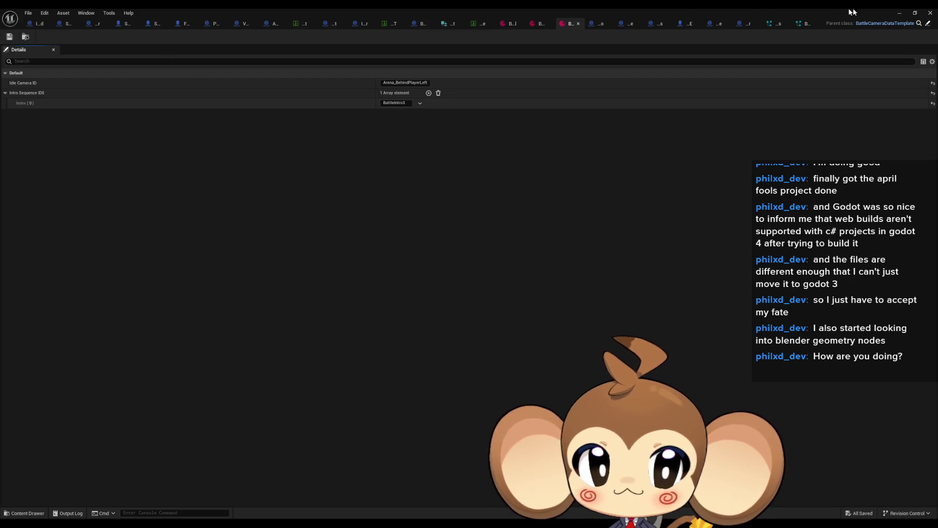
click(899, 15)
click(183, 37)
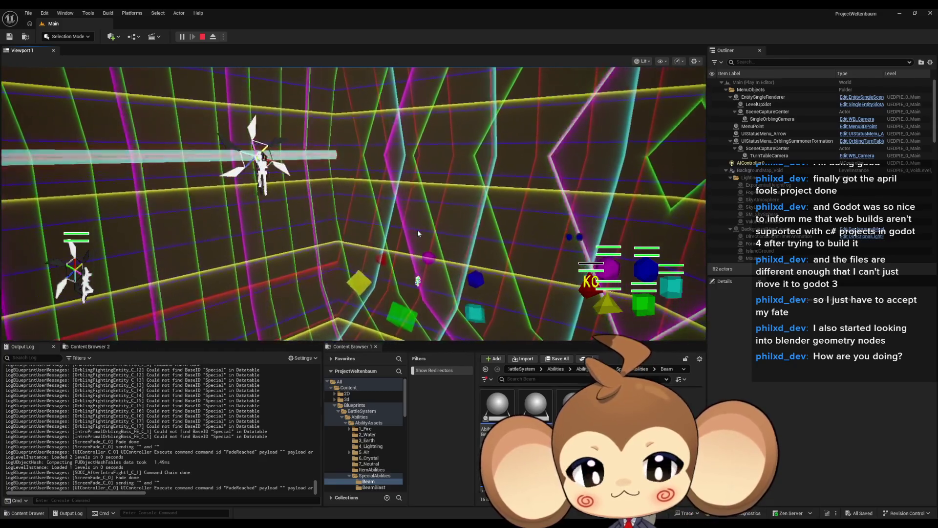
Stop the play session after the single battle intro plays through.
click(202, 36)
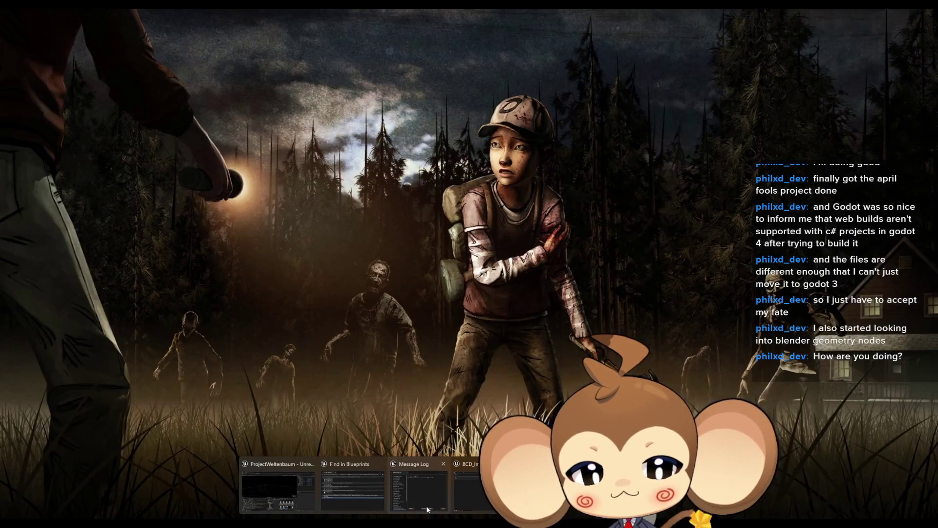
Return to the Blueprint editor and view the IssueBoard graph's to-do notes.
mouse_move(368, 497)
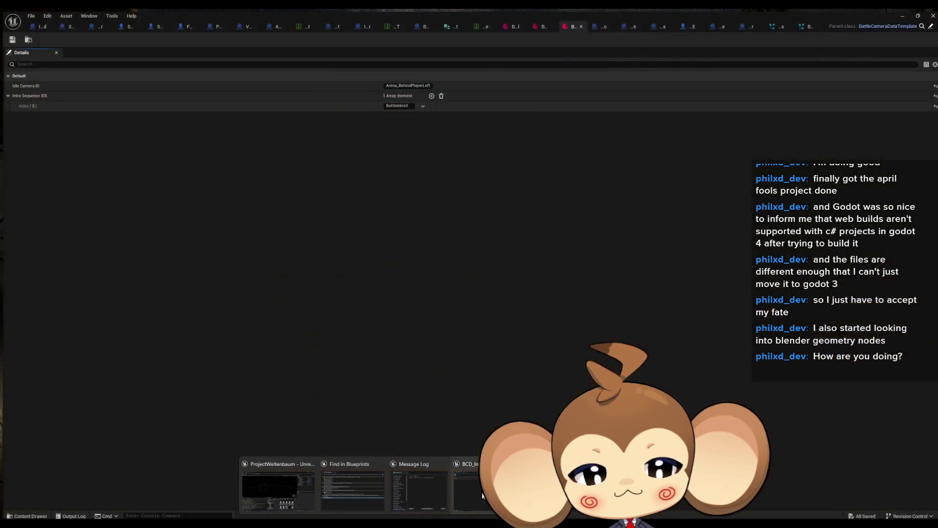
click(483, 495)
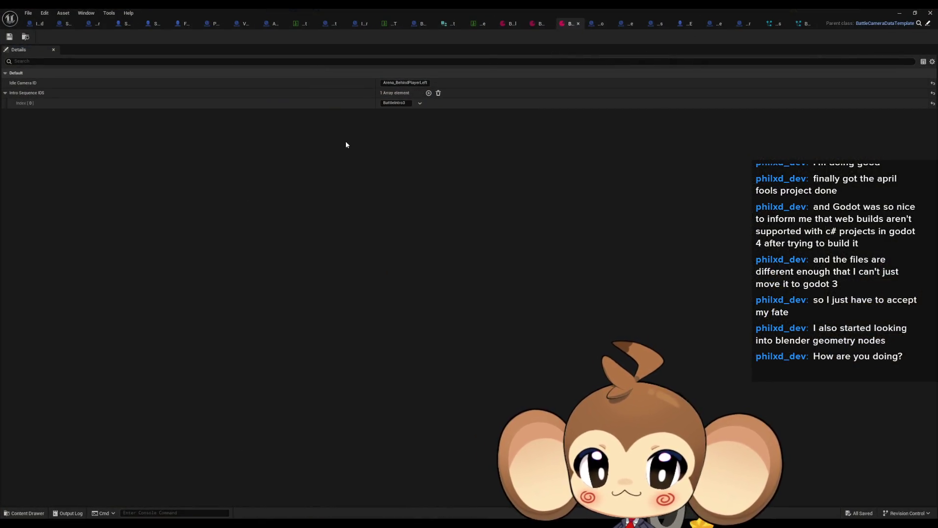
click(39, 25)
drag(316, 254, 277, 245)
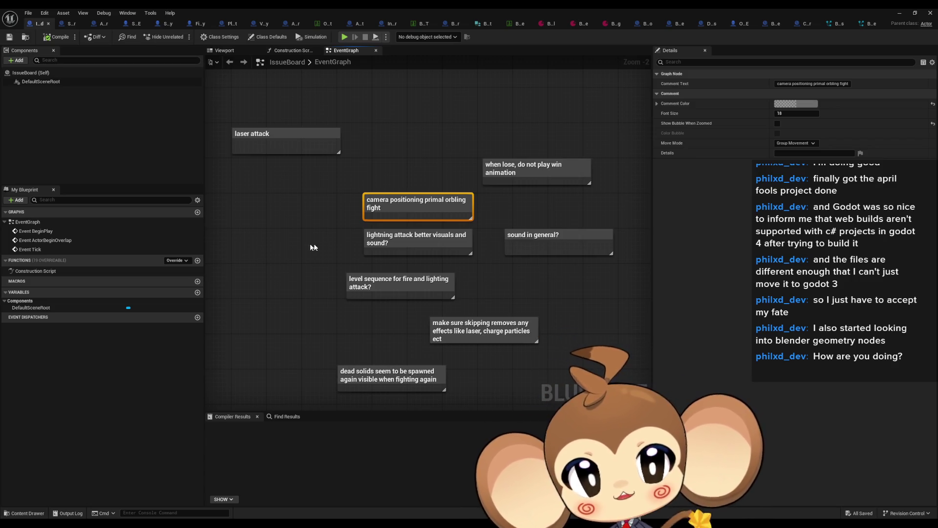
click(447, 147)
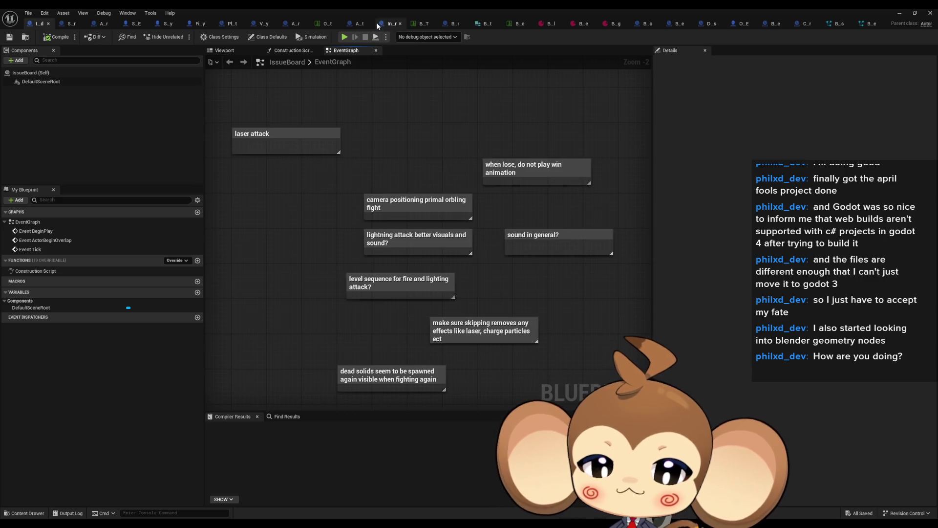
Open BattleController and search its Blueprint for camera references.
click(448, 27)
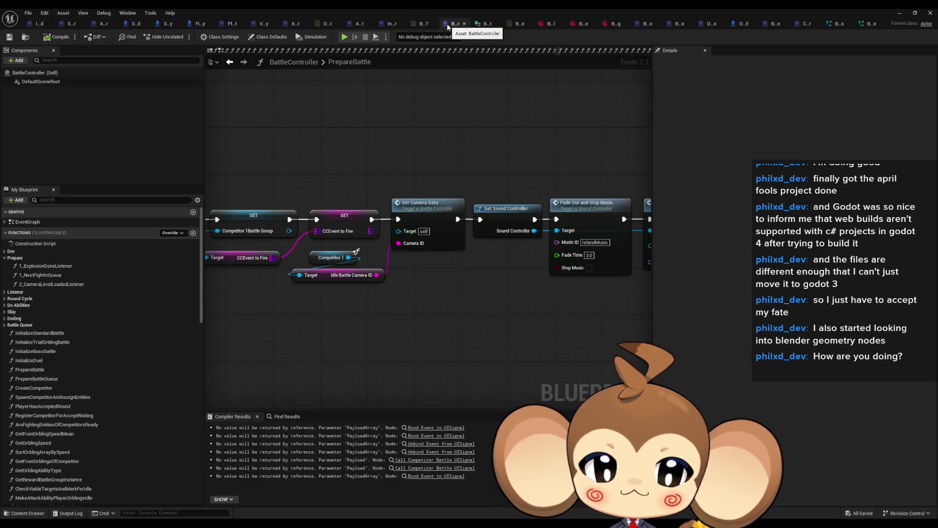
click(283, 418)
text(a)
key(Return)
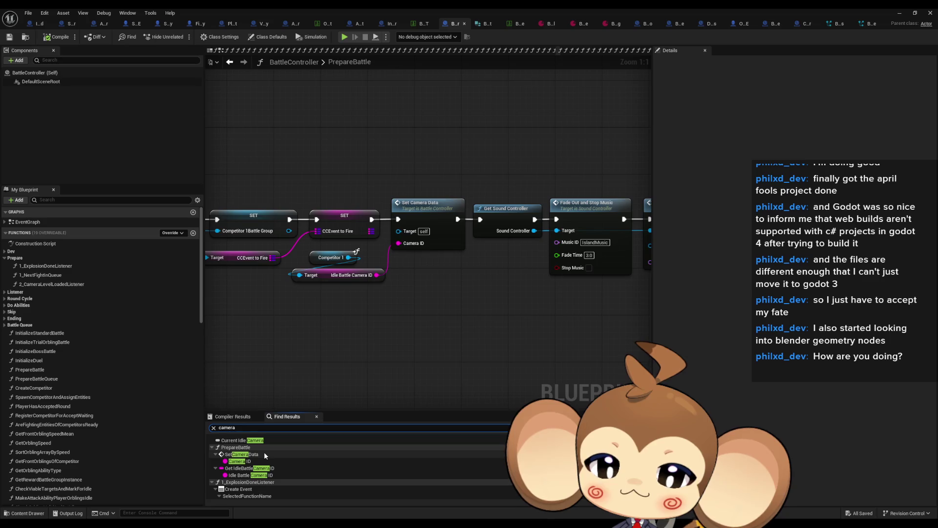
Collapse the PrepareBattle, 1_ExplosionDoneListener and 1_NextFightInQueue search results.
click(212, 447)
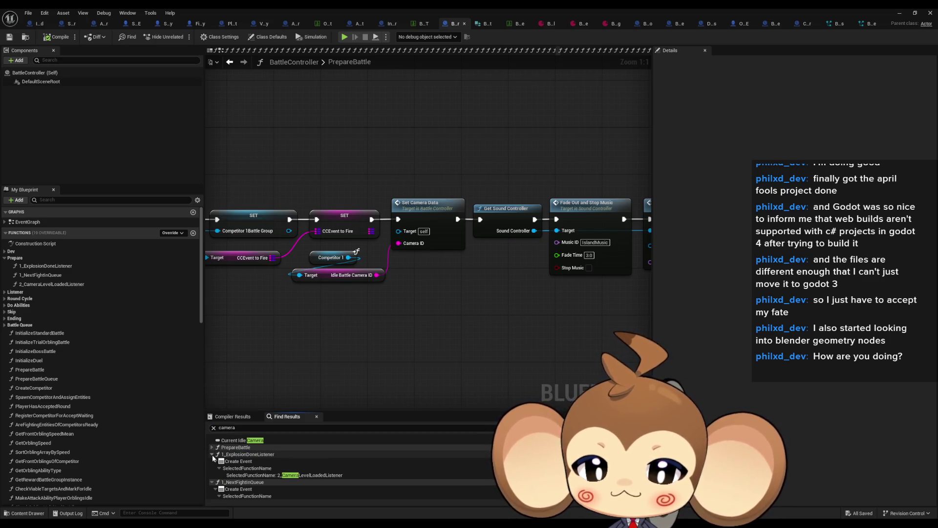
click(212, 454)
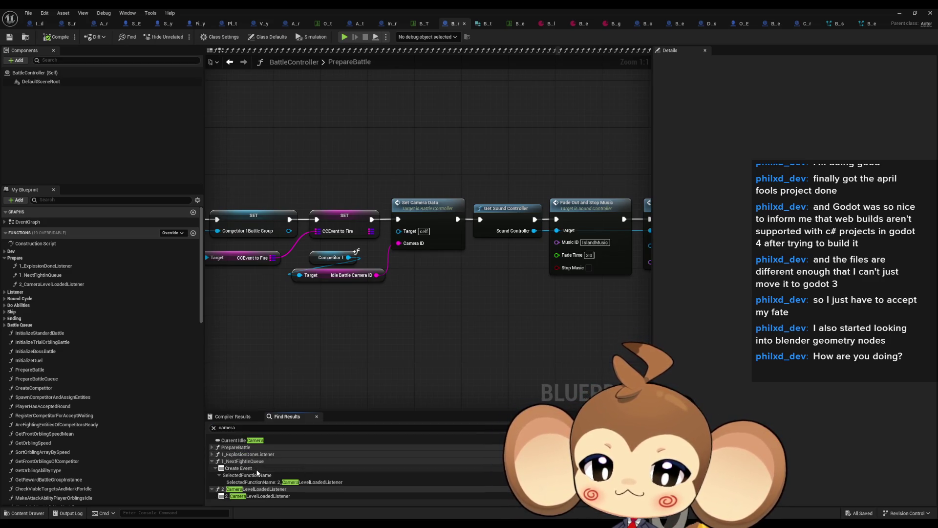
scroll(260, 470, down, 1)
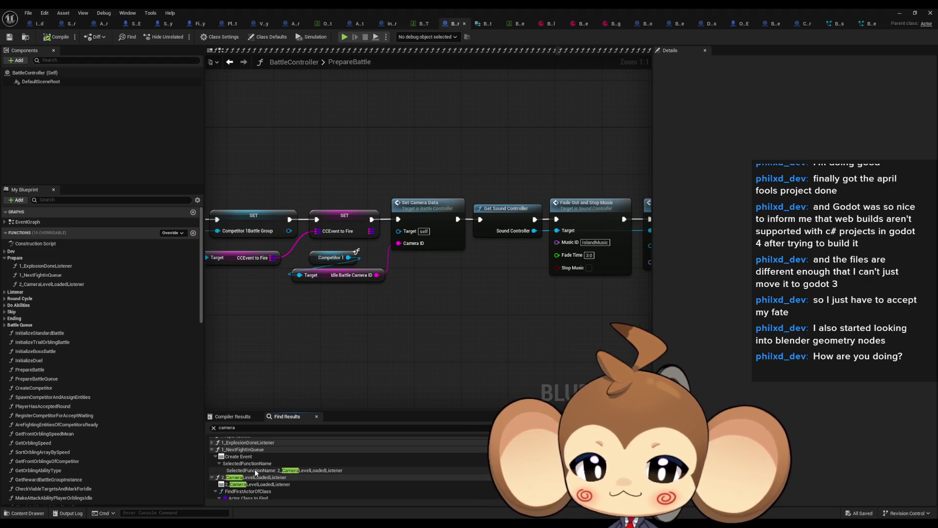
click(212, 450)
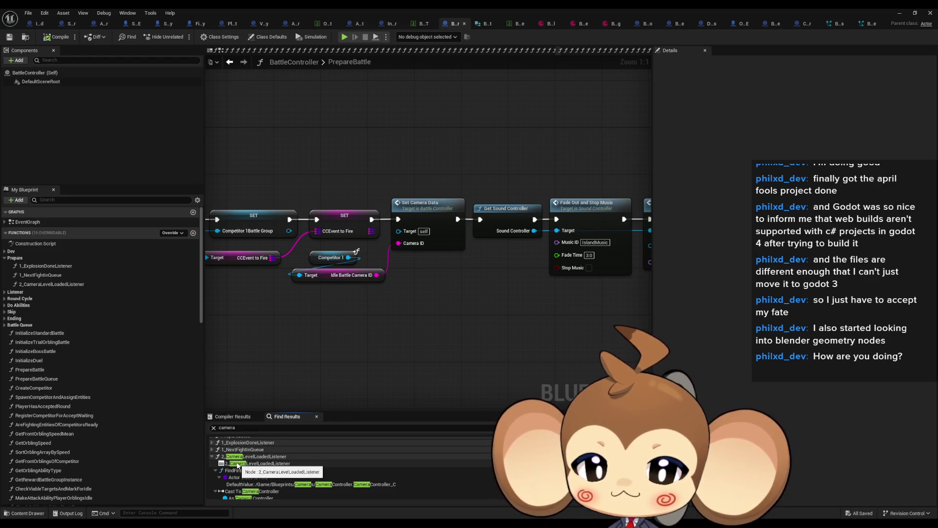
Jump from the results to the Cast To CameraController node.
scroll(254, 472, down, 1)
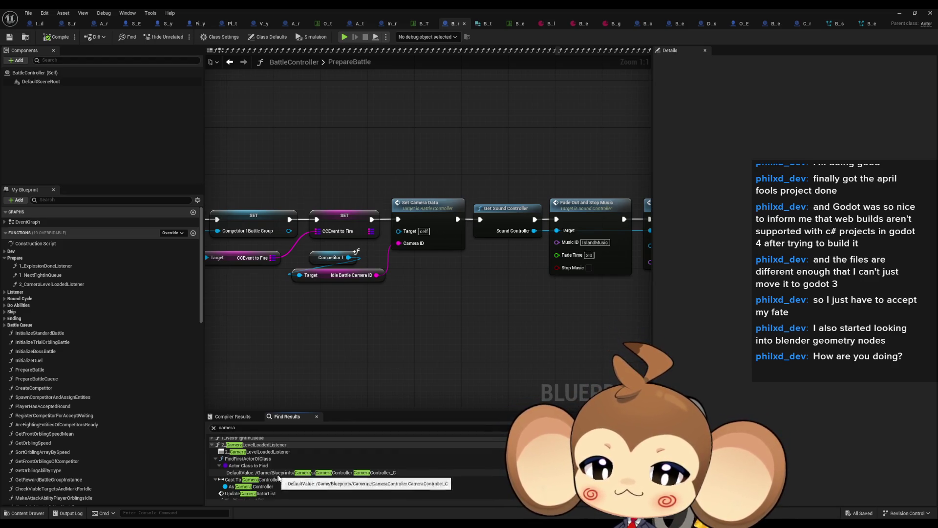
scroll(267, 489, down, 1)
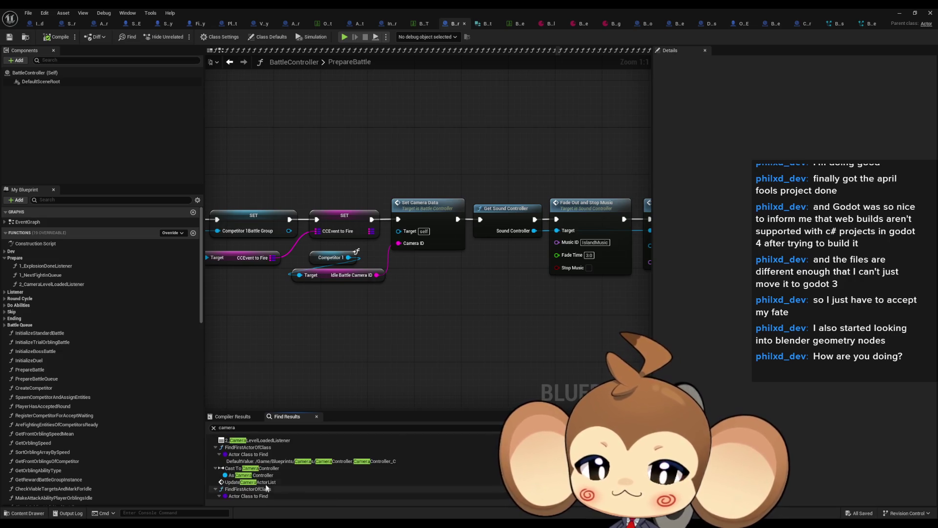
click(266, 477)
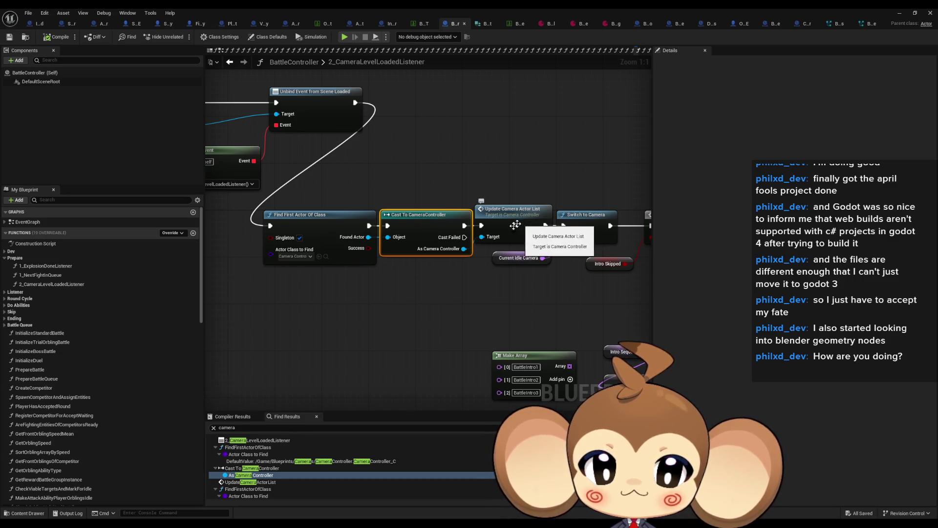
click(215, 468)
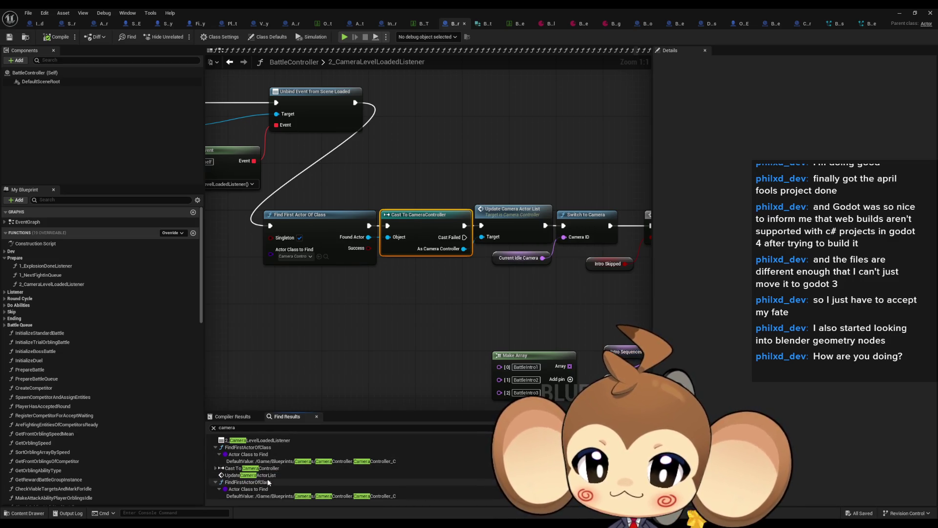
click(215, 468)
scroll(259, 477, down, 1)
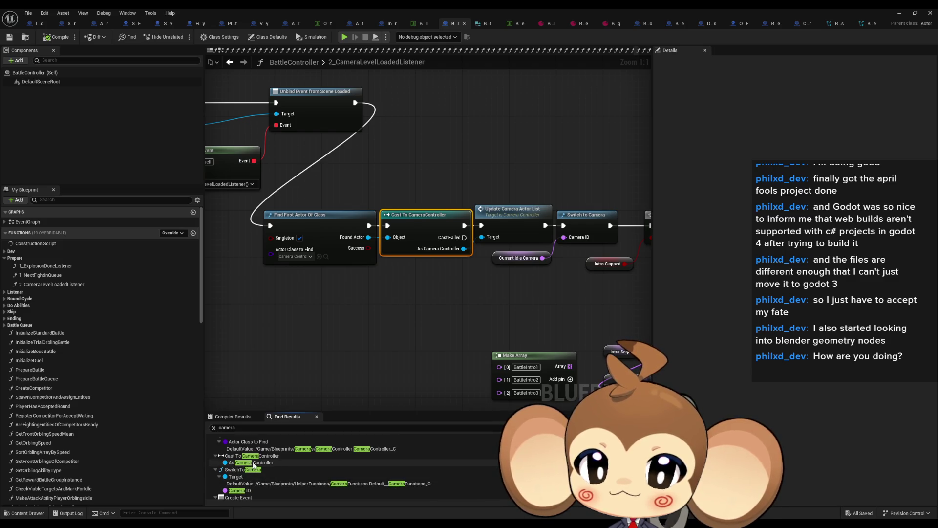
Jump to the Switch to Camera node, then check the EvolutionProcedure camera results.
click(237, 477)
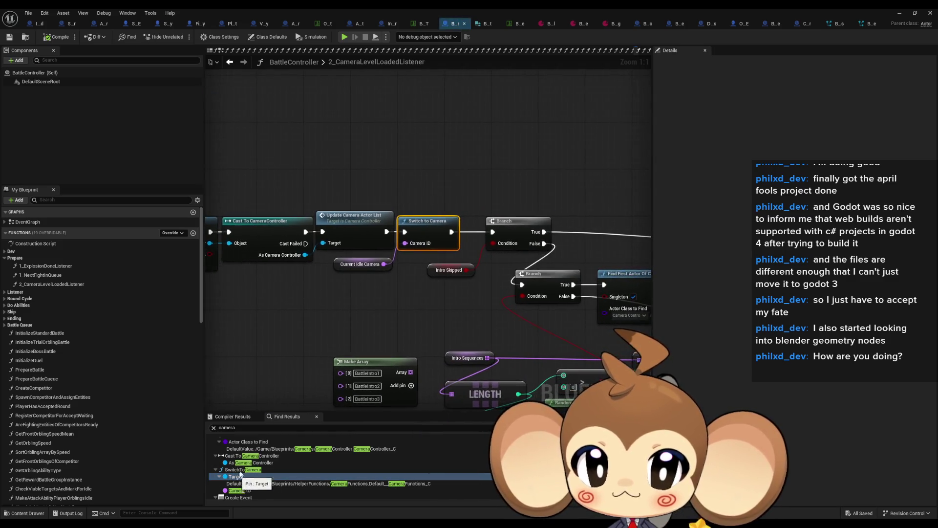
scroll(383, 269, down, 5)
scroll(383, 269, up, 5)
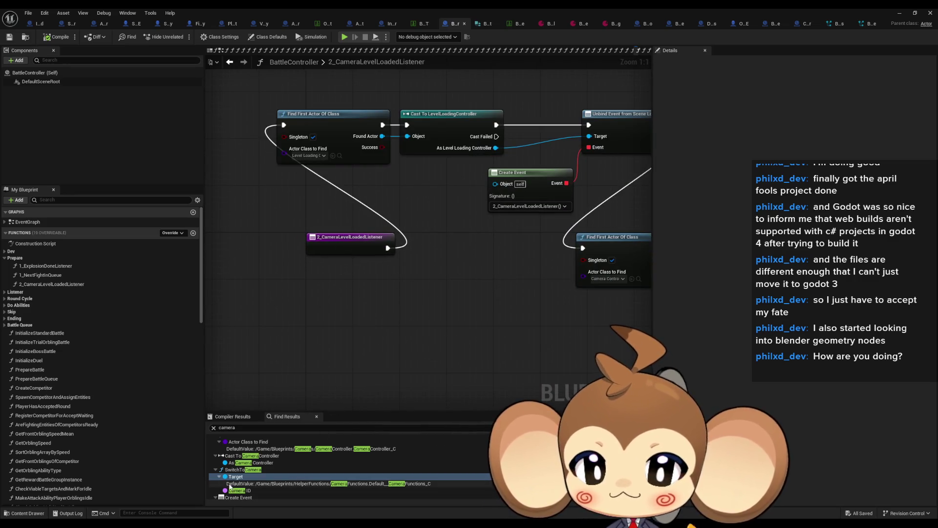
scroll(232, 482, up, 5)
scroll(233, 483, down, 3)
click(212, 463)
click(212, 473)
scroll(215, 468, down, 1)
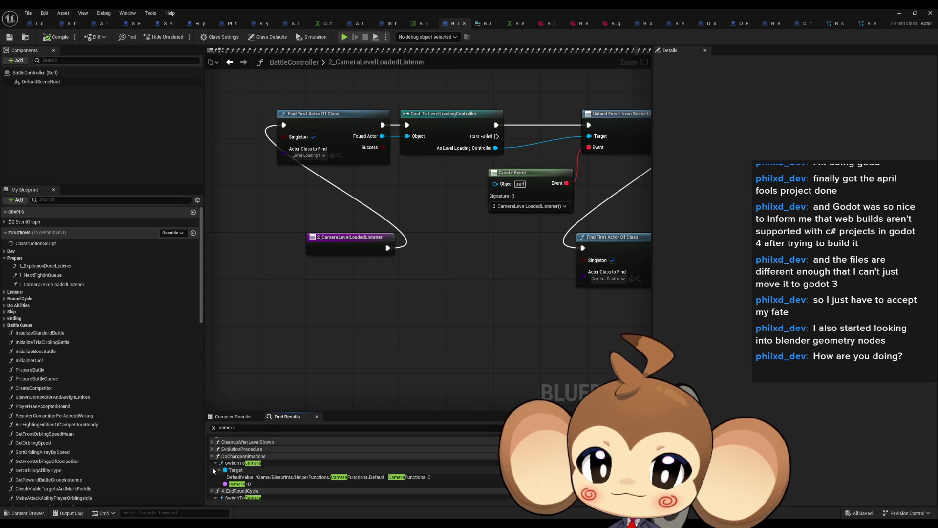
Open the DoChargeAnimations camera switch, select the camera ID nodes, and restore the editor window.
click(241, 484)
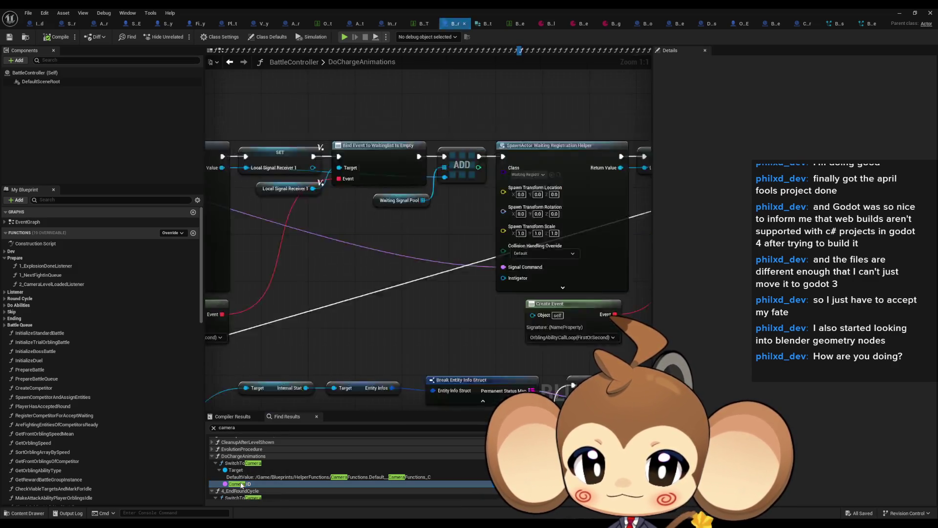
drag(359, 343, 471, 360)
mouse_move(271, 272)
mouse_down()
mouse_move(489, 307)
mouse_move(424, 334)
mouse_move(451, 336)
mouse_up()
scroll(288, 494, down, 2)
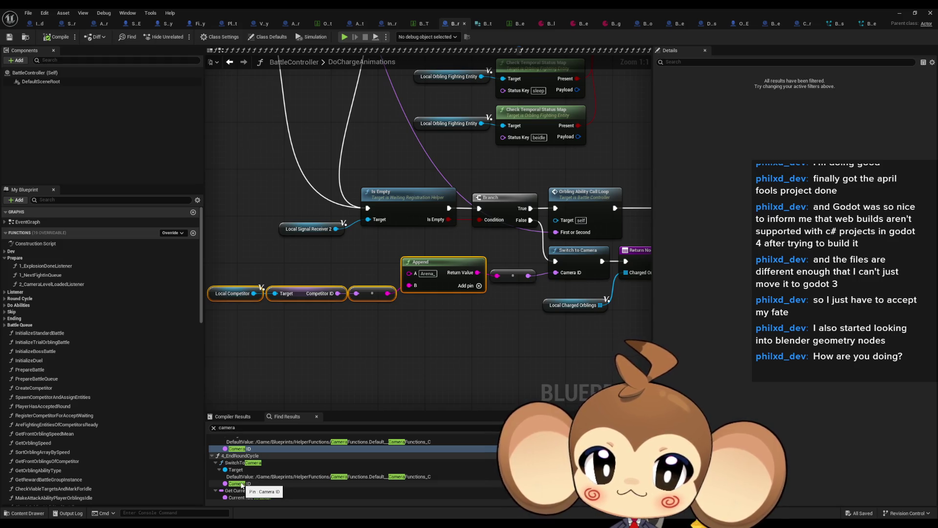
double_click(353, 7)
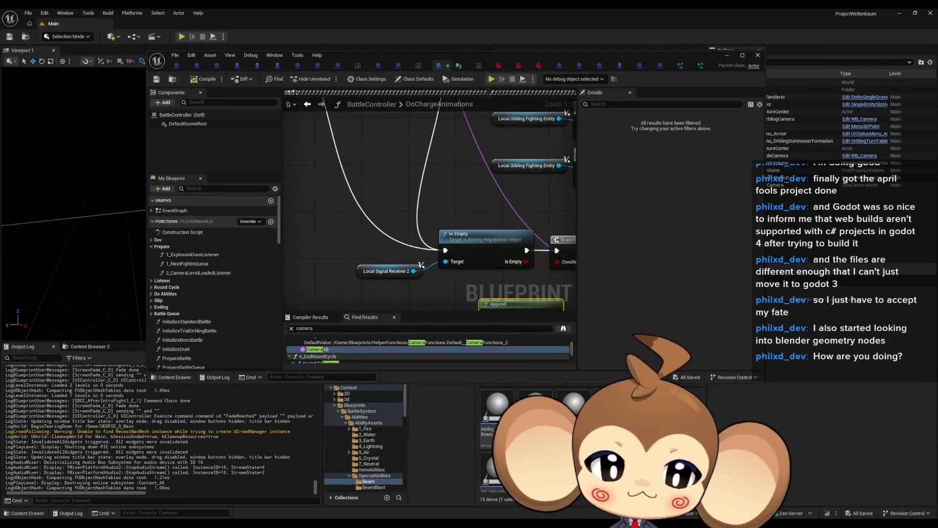
Move the Blueprint editor aside and open the Arena_CameraMap level from Maps > Arena.
drag(491, 58, 169, 122)
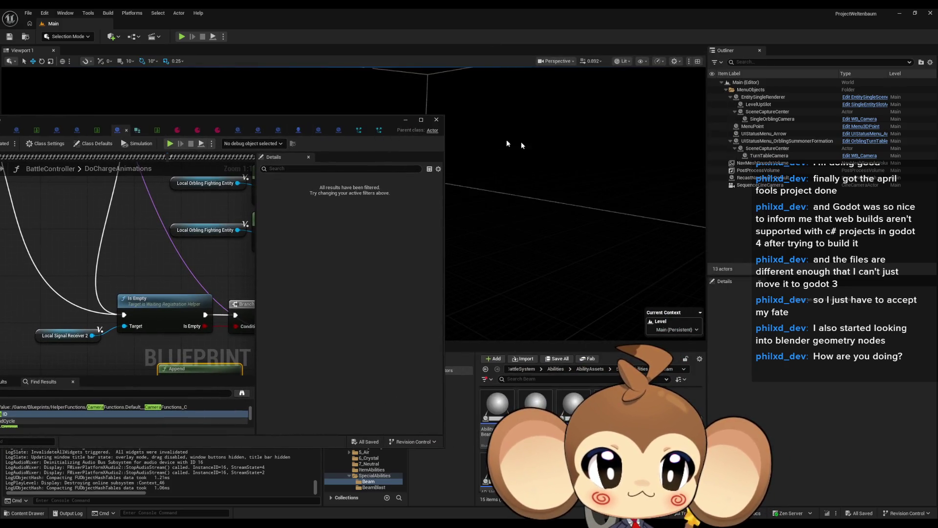
click(519, 370)
key(ctrl+v)
key(Return)
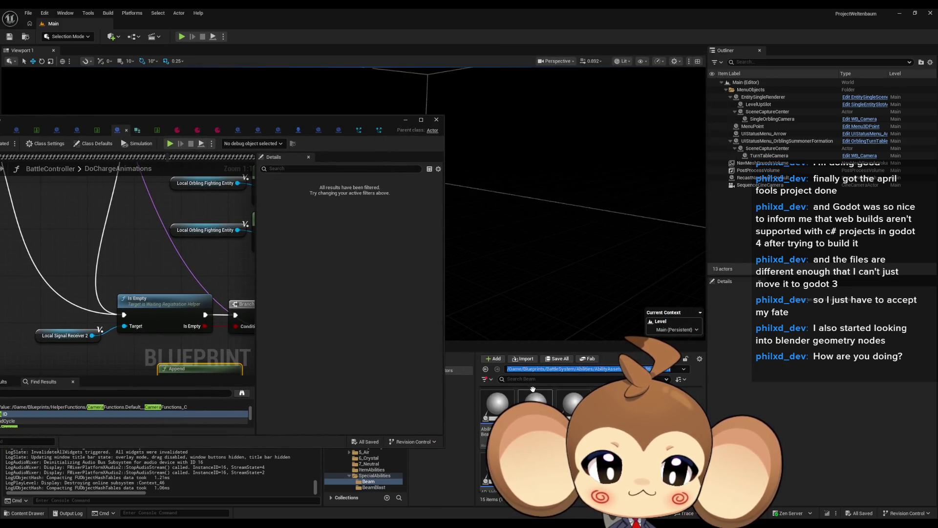
click(544, 369)
click(562, 410)
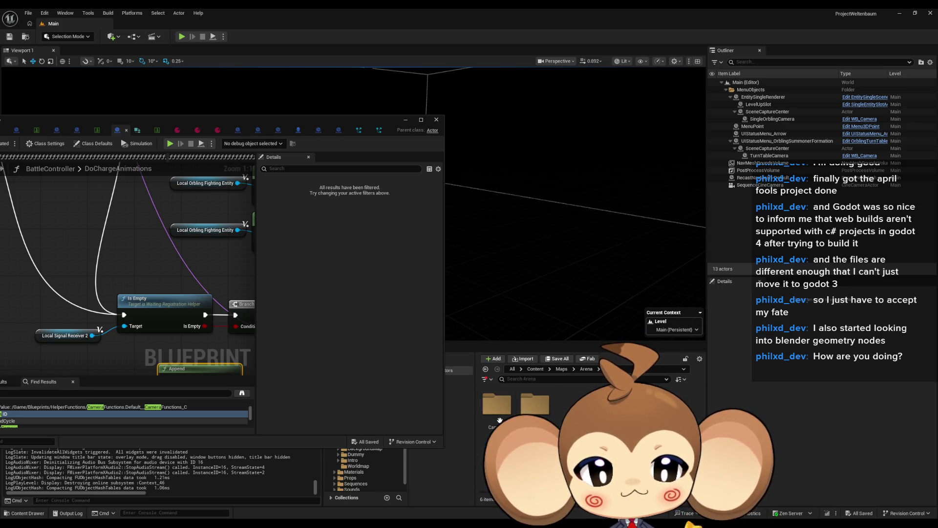
double_click(496, 404)
double_click(498, 419)
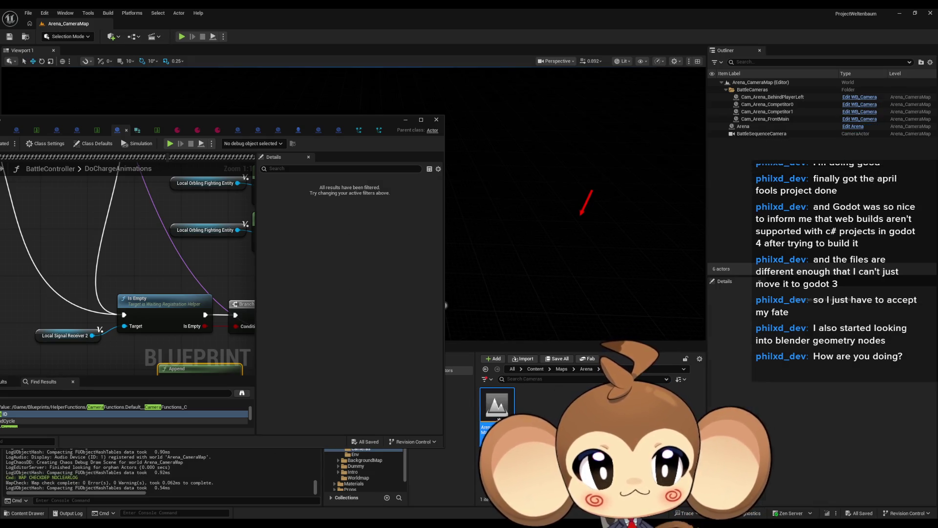
Compare Cam_Arena_Competitor1 and Cam_Arena_Competitor0, then inspect CompetitorID in the maximized Blueprint editor.
click(783, 112)
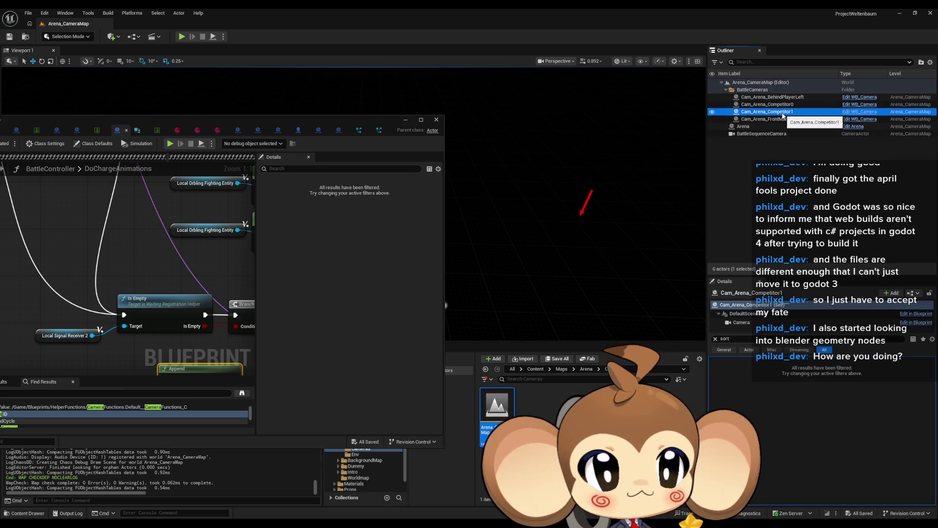
click(715, 338)
click(748, 112)
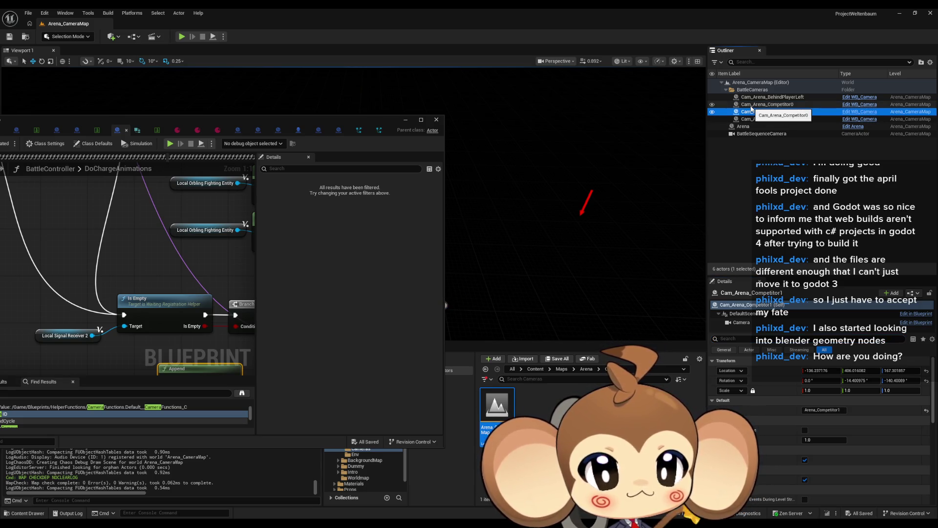
click(751, 105)
key(Down)
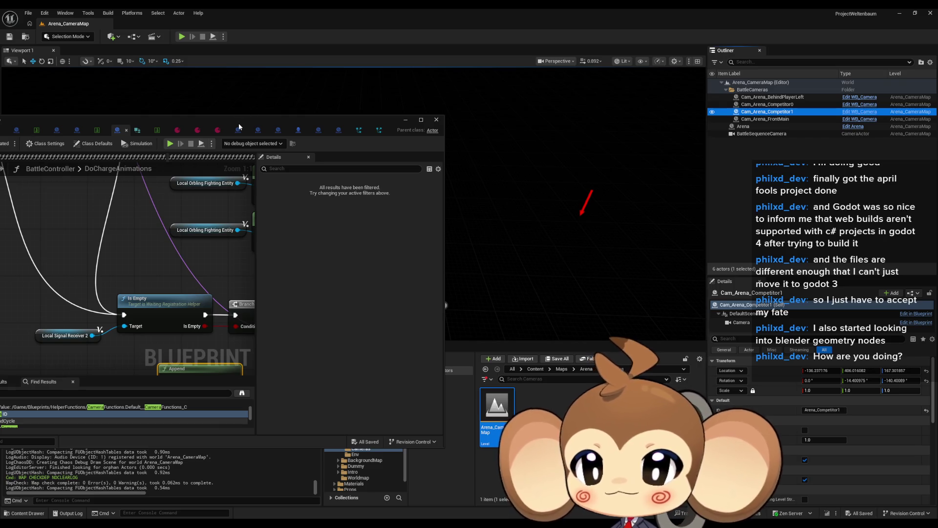
double_click(359, 119)
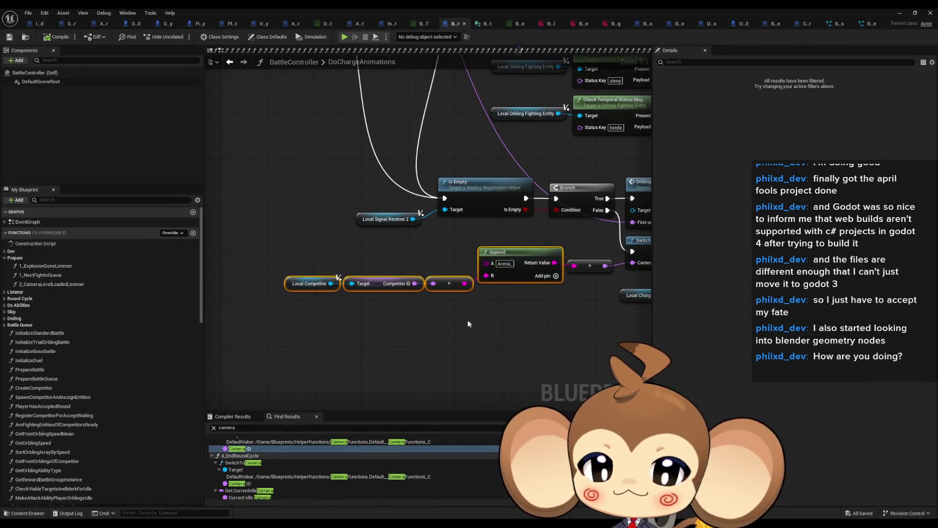
click(374, 283)
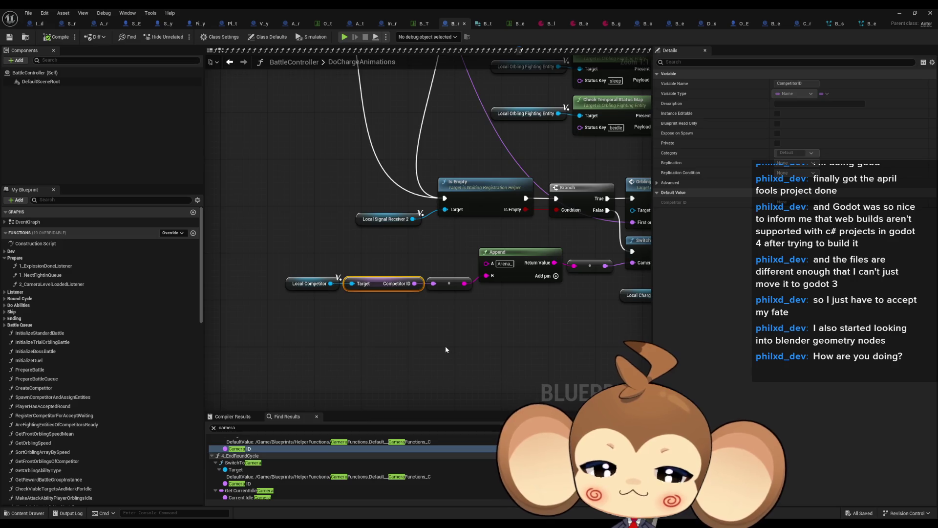
Check the Local Competitor variable's details, then switch to the BattleGroupInfo Blueprint.
click(307, 284)
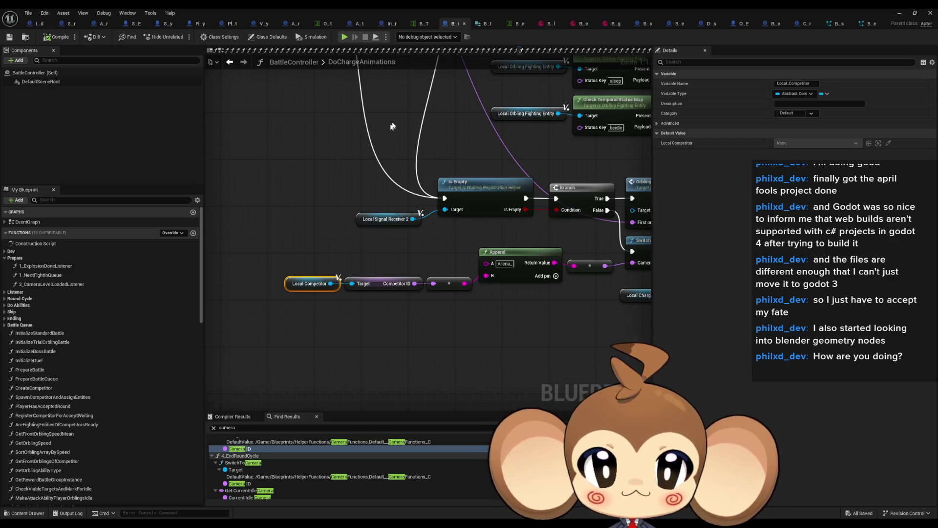
click(647, 24)
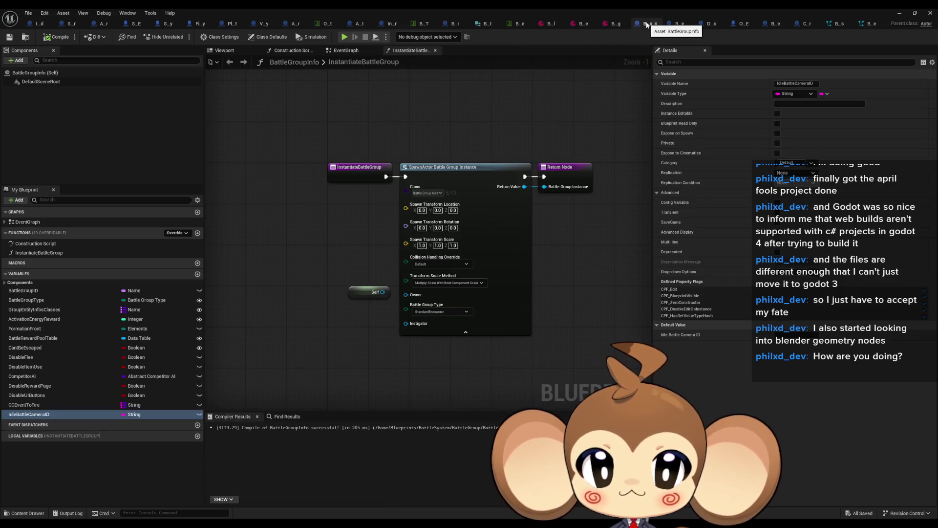
From the camera data table, close two spare tabs and open BCD_IntroPrimalOrbling.
click(518, 24)
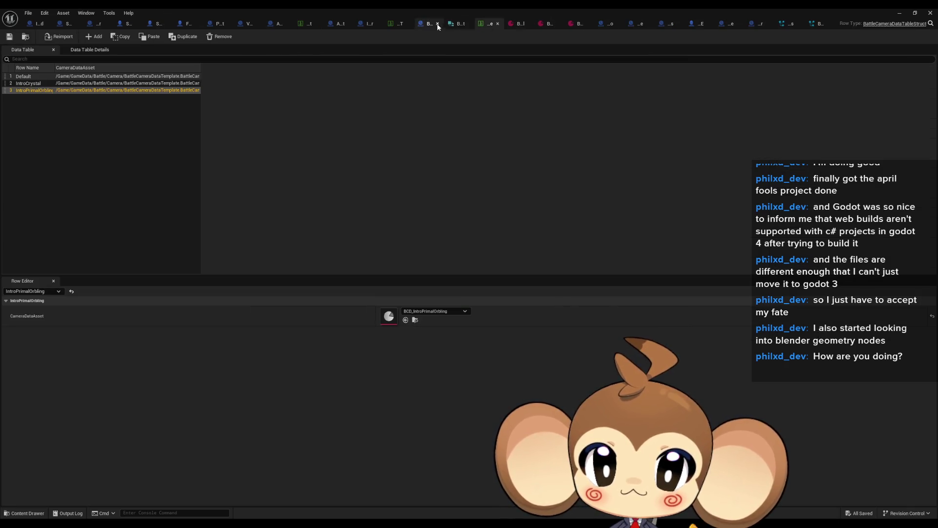
middle_click(820, 26)
middle_click(819, 24)
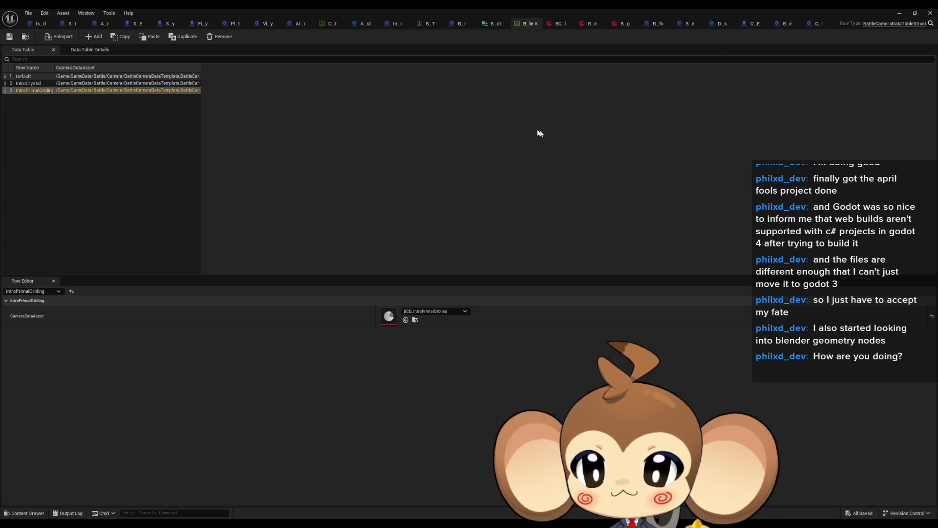
double_click(388, 317)
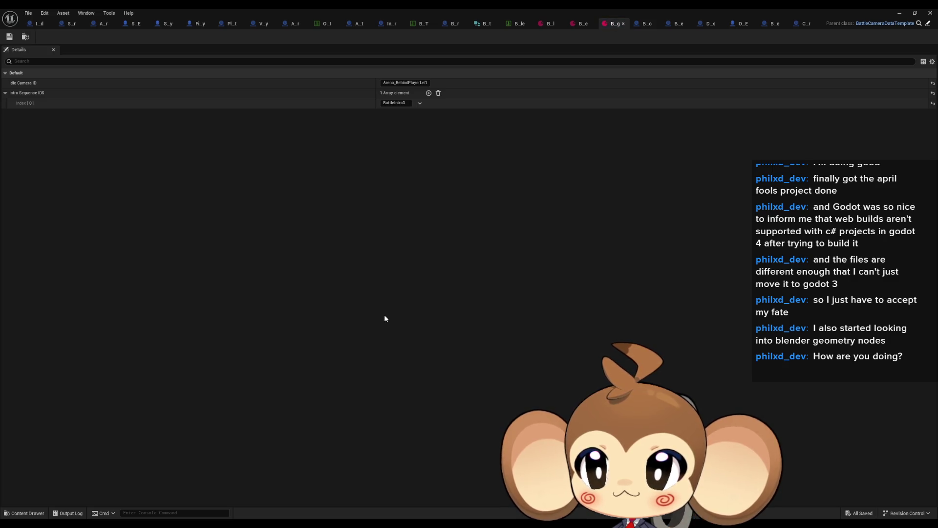
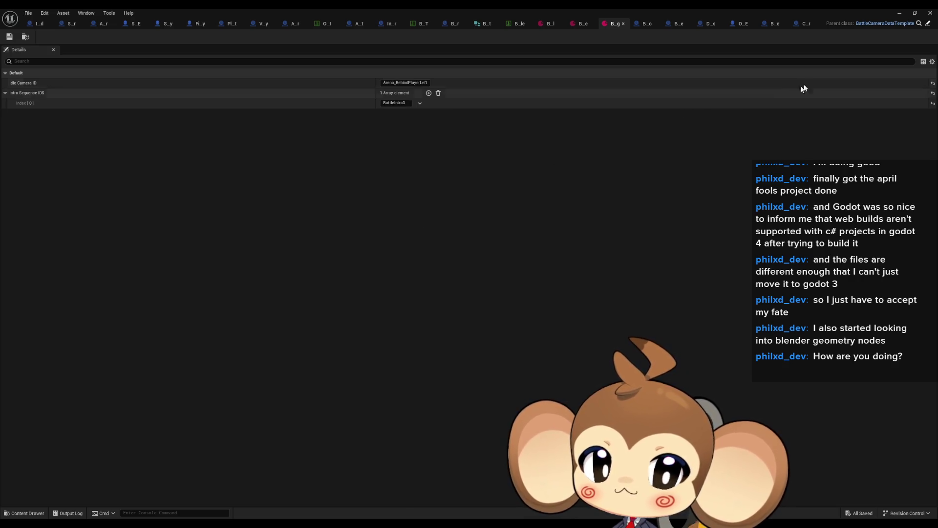
In BattleCameraDataTemplate, add a String variable named Competitor0DefaultCam.
click(927, 23)
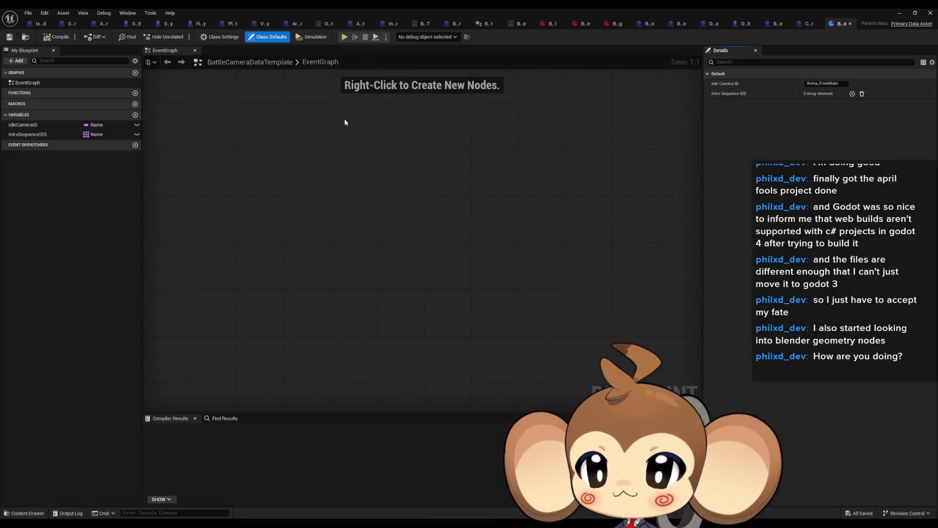
click(134, 115)
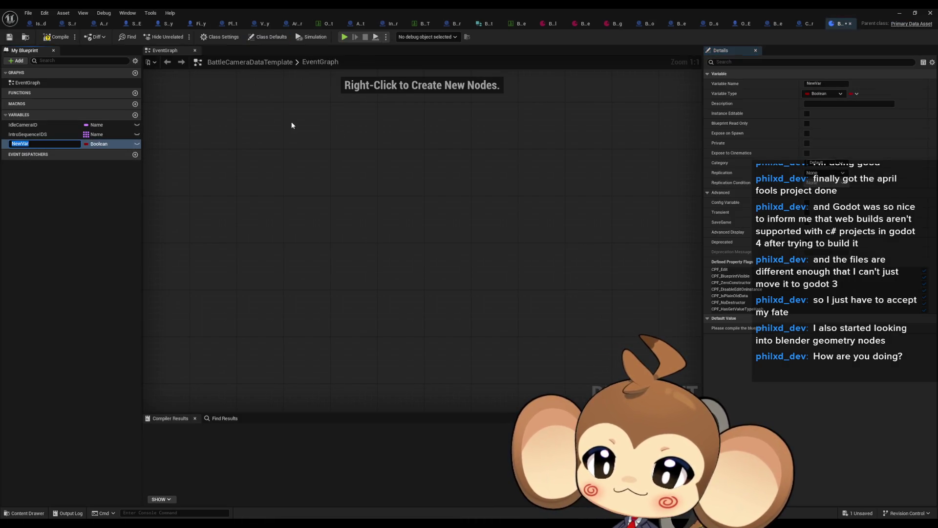
text(CompetitorDefaul)
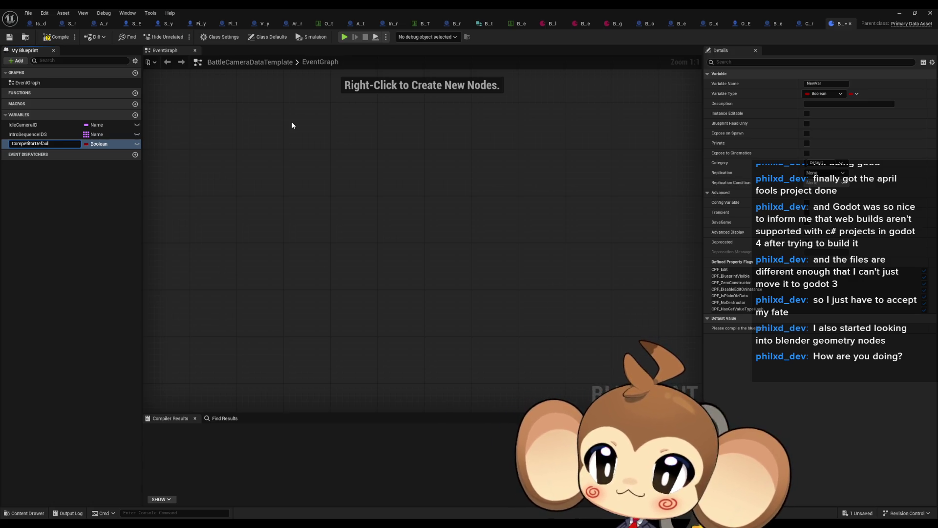
key(BackSpace)
key(BackSpace)
key(BackSpace)
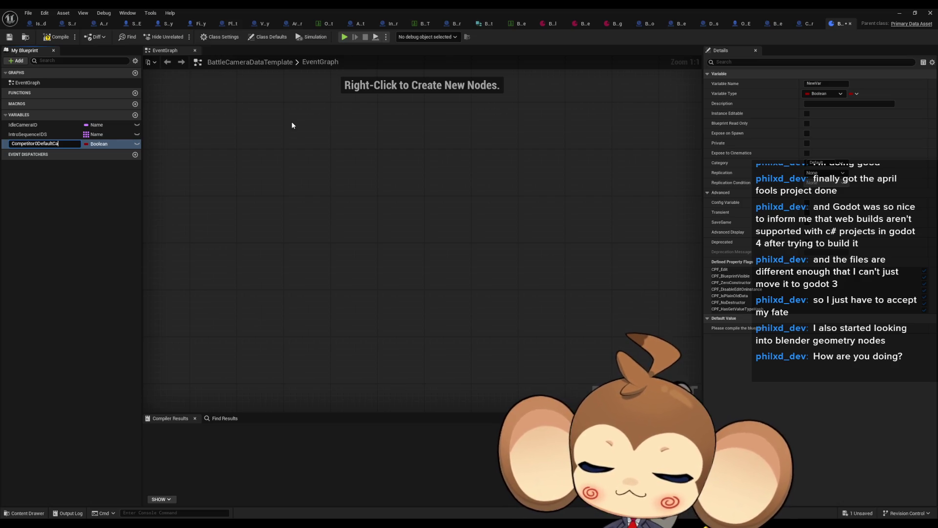
key(Return)
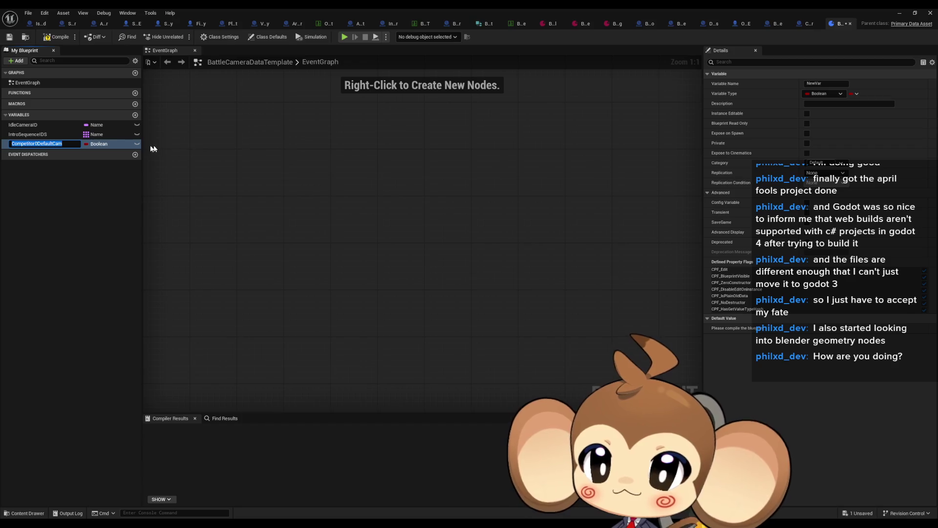
click(99, 144)
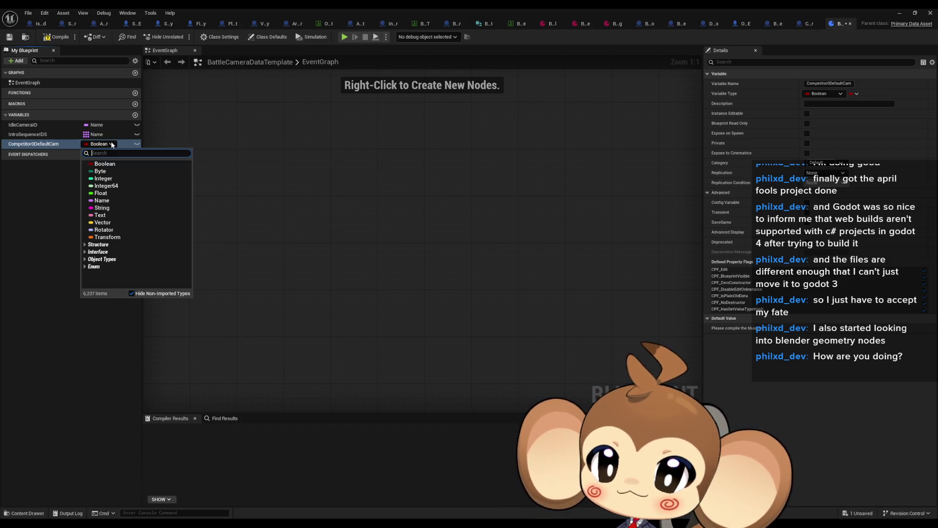
click(101, 208)
Add a second String variable, Competitor1DefaultCam, and compile the blueprint.
click(135, 115)
text(Competitor0DefaultCam)
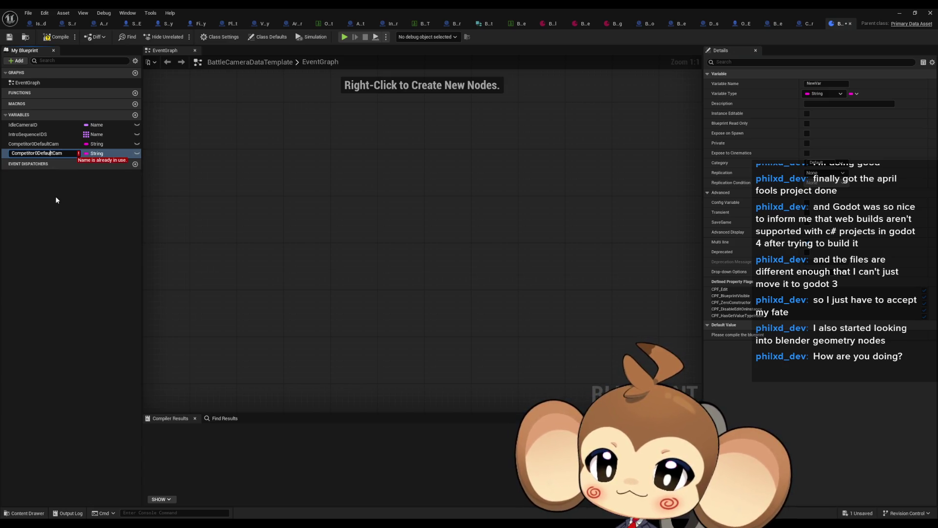
key(Left)
key(Left)
key(Left)
key(BackSpace)
text(1)
key(Return)
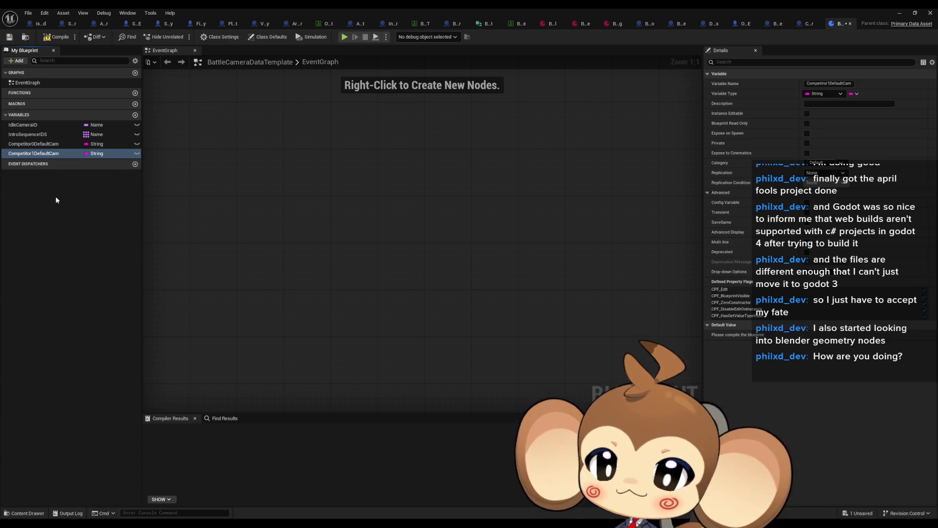
click(56, 201)
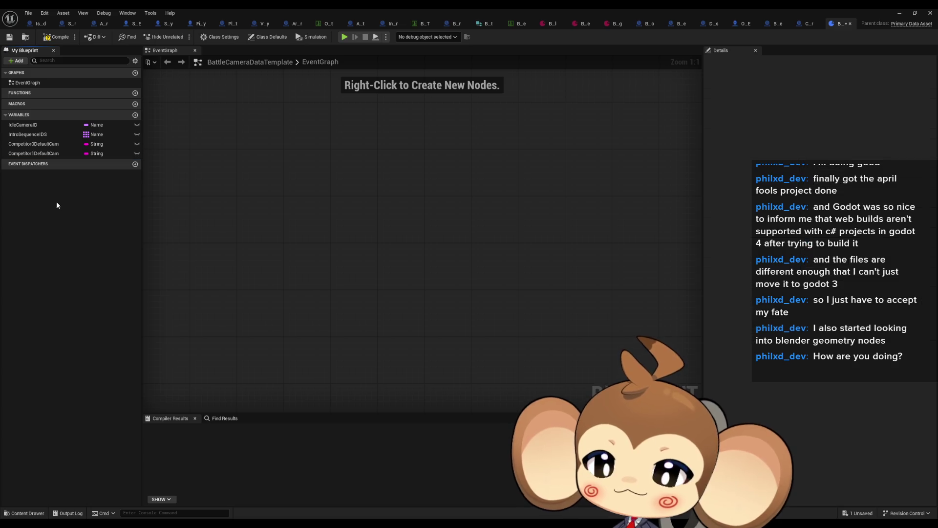
click(61, 39)
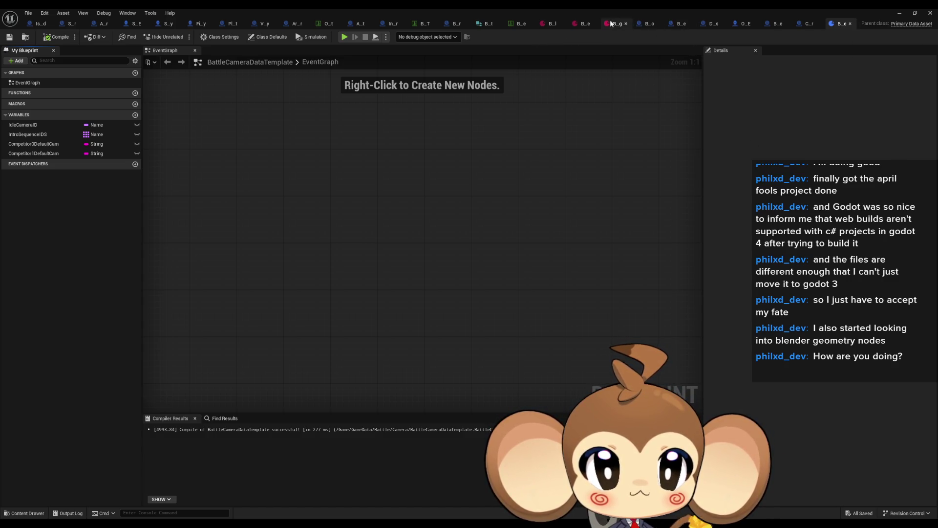
In the camera data asset, set the two default cam fields to Competitor0Default and Competitor1Default.
click(544, 22)
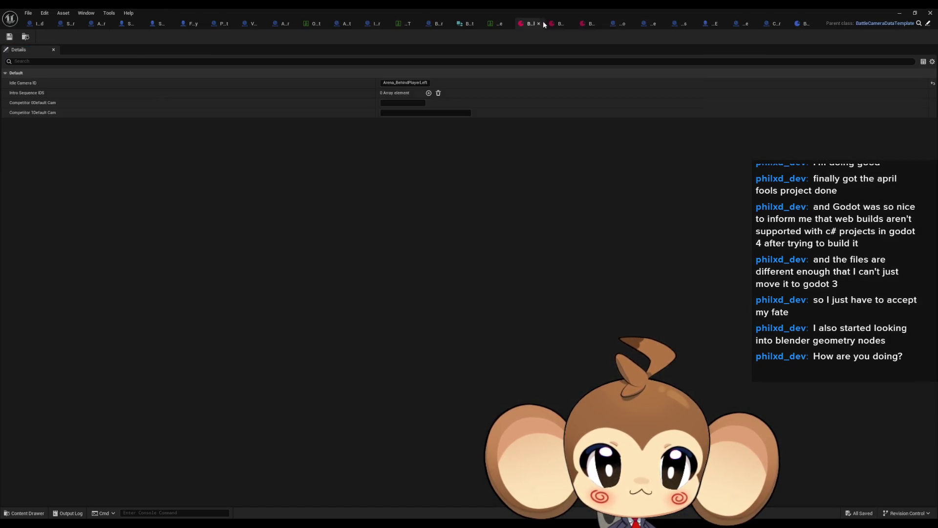
click(396, 104)
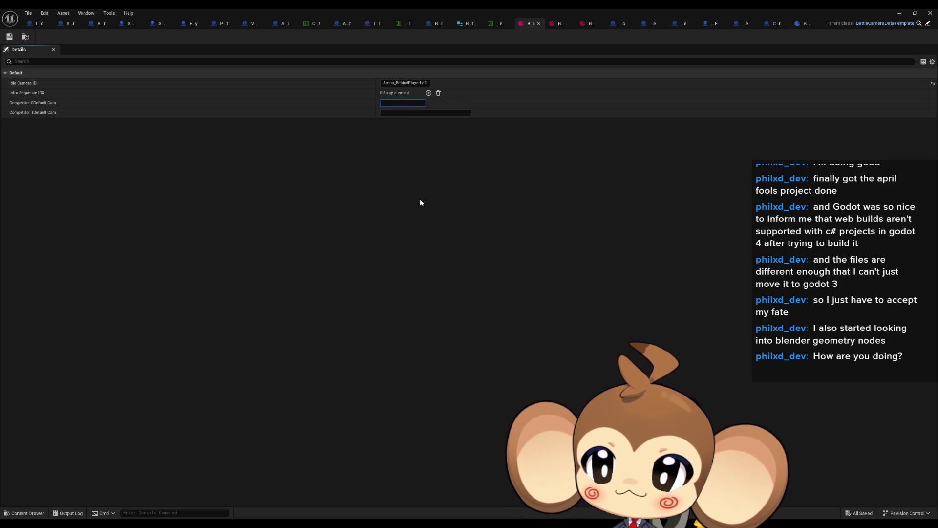
text(Competitor1Default)
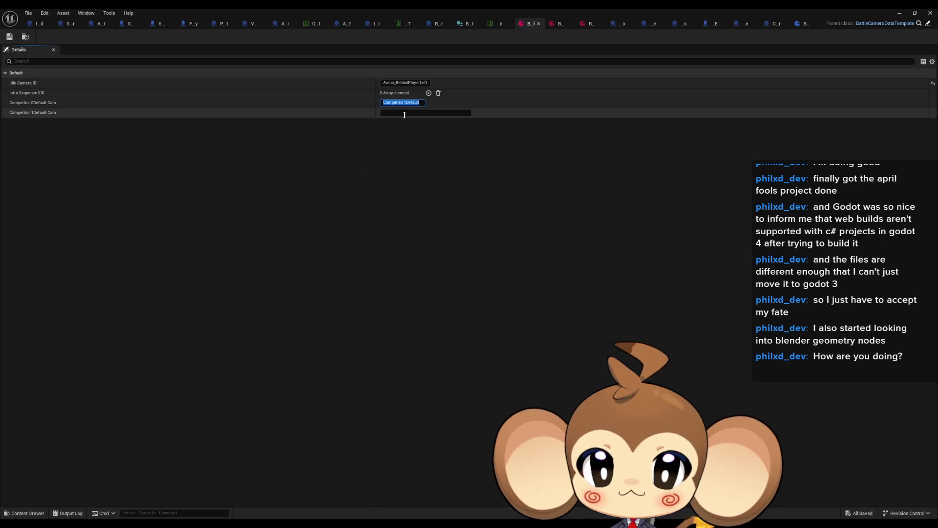
click(399, 113)
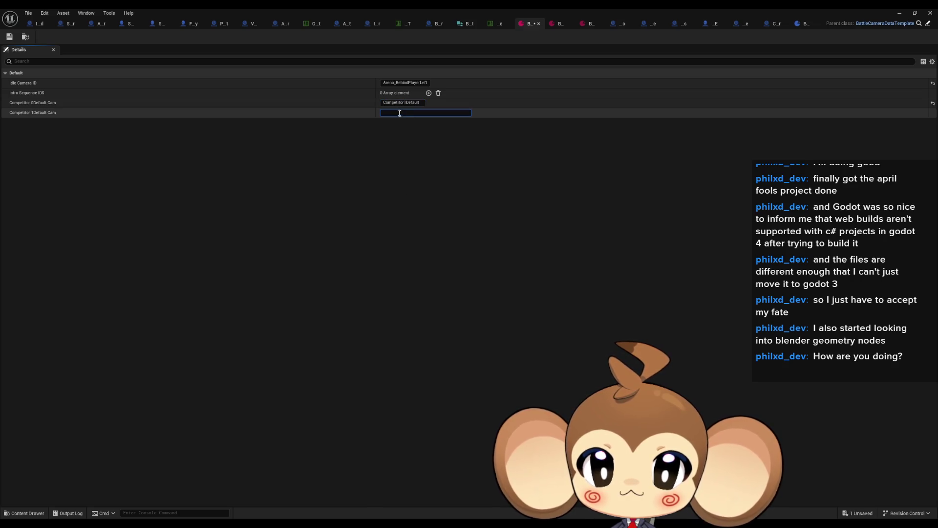
text(Competitor1Default)
key(Return)
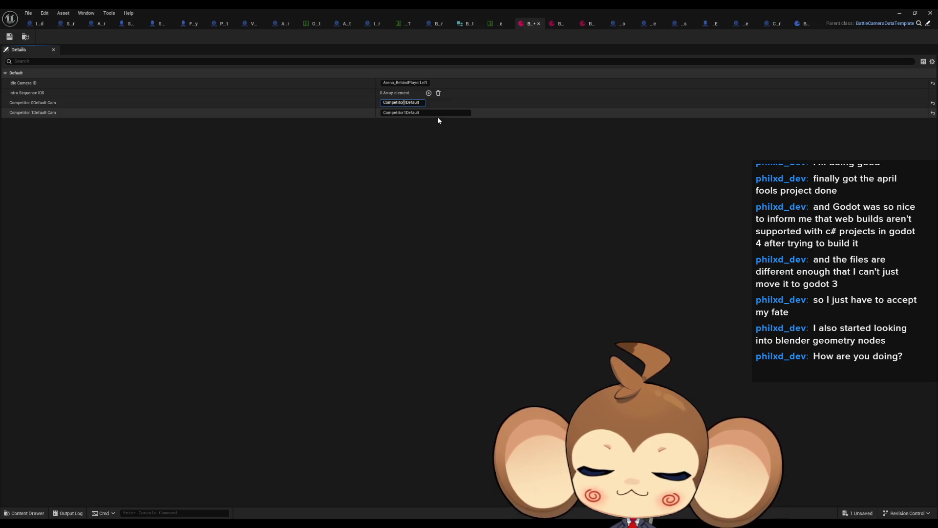
key(ctrl+a)
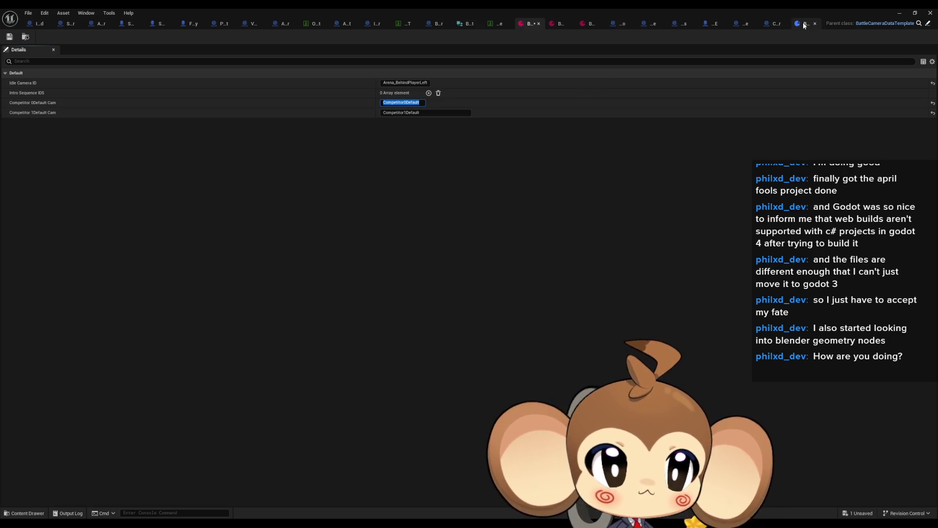
Edit the template's camera variables' default values and compile BattleCameraDataTemplate.
click(801, 23)
click(49, 143)
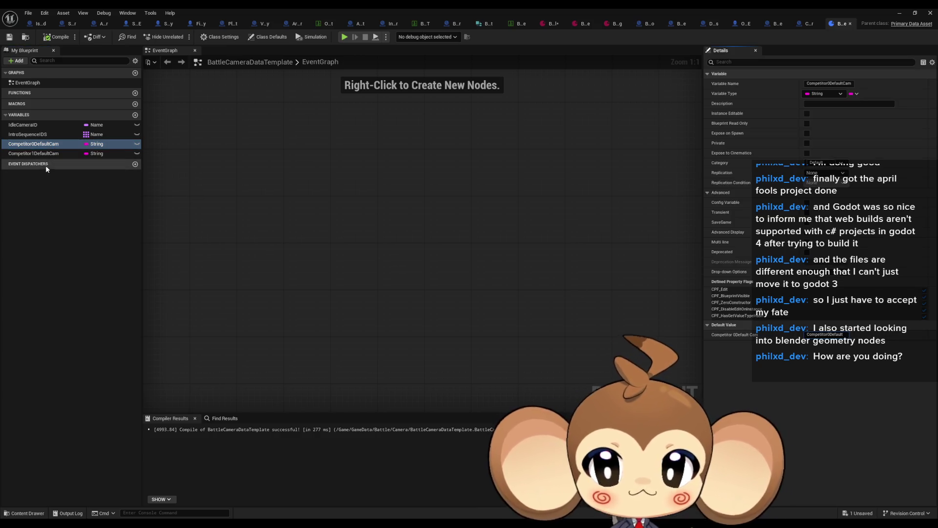
click(44, 153)
click(830, 334)
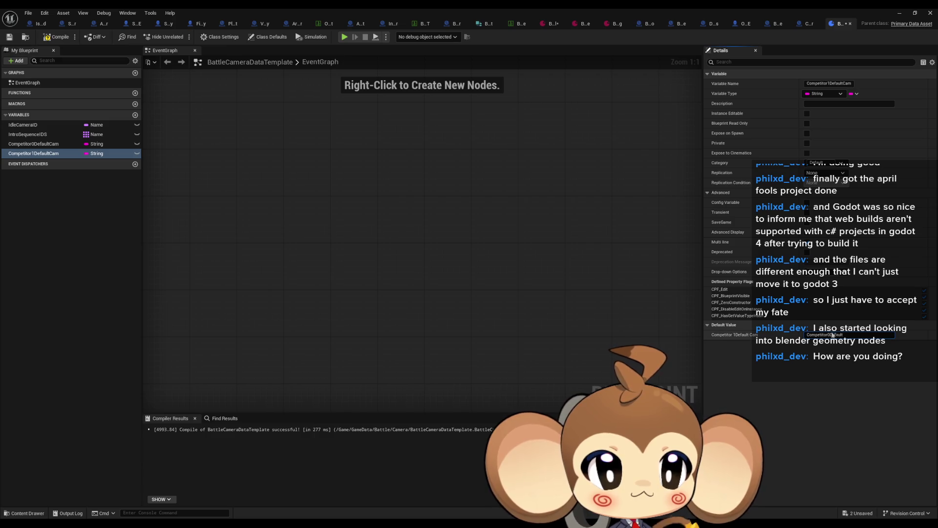
click(58, 37)
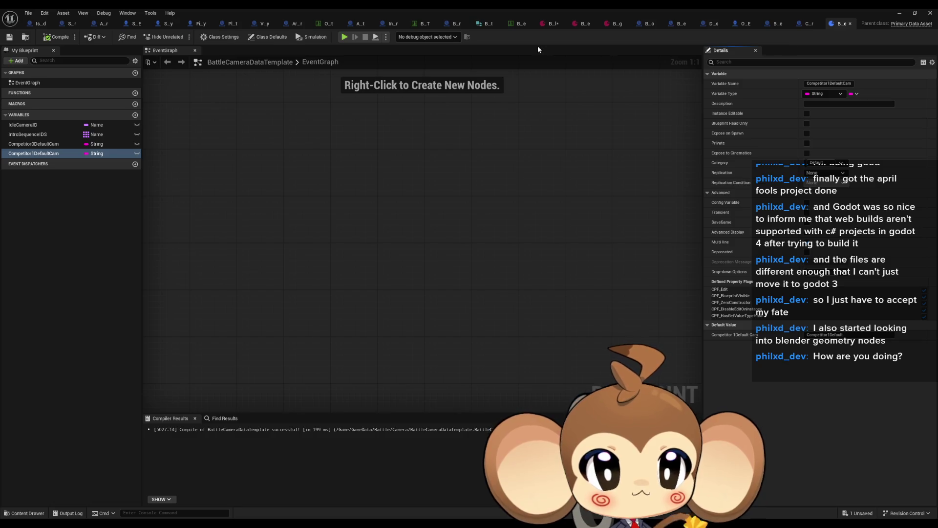
Check the other camera data assets, including BCD_StandardBattle, then open BattleController's DoChargeAnimations graph.
click(616, 25)
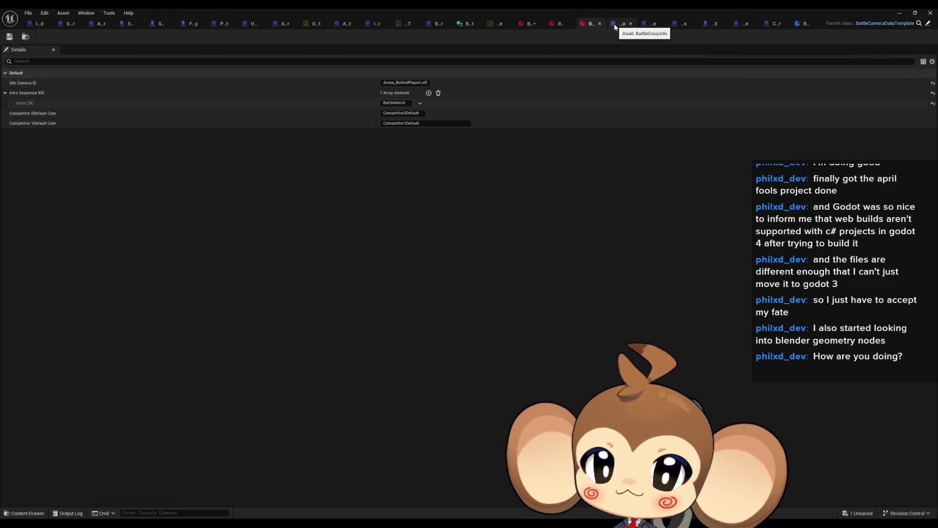
click(558, 24)
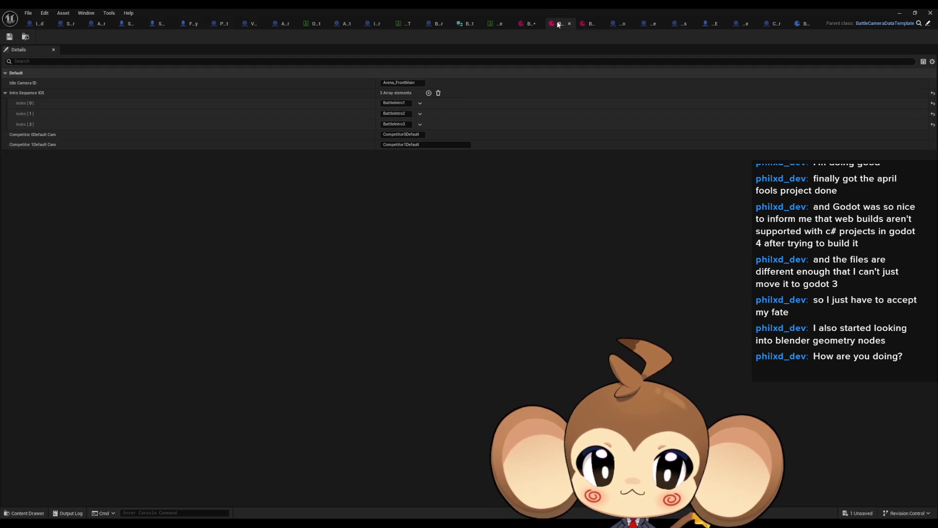
click(530, 24)
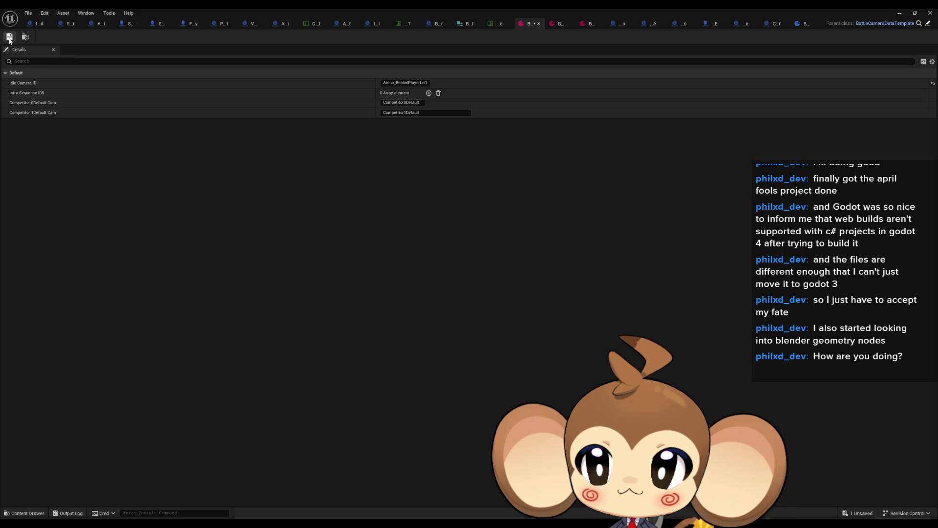
click(434, 24)
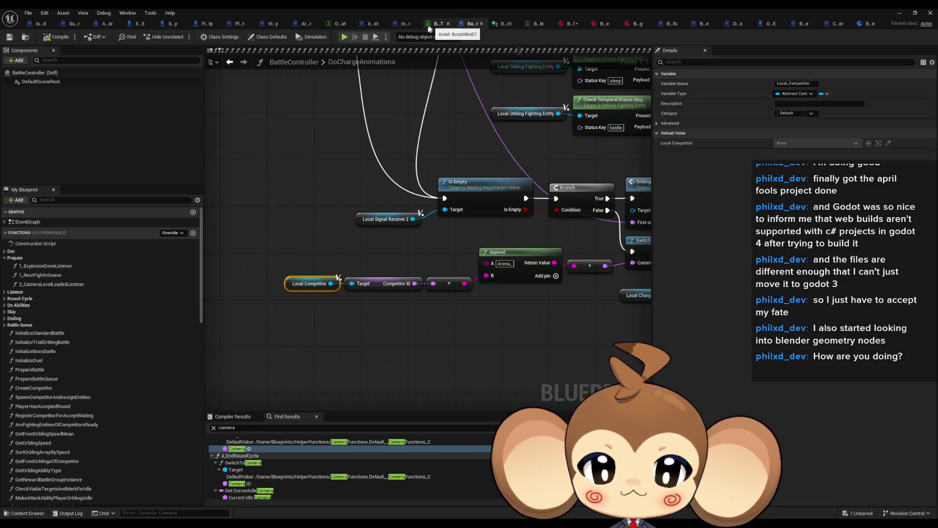
click(312, 226)
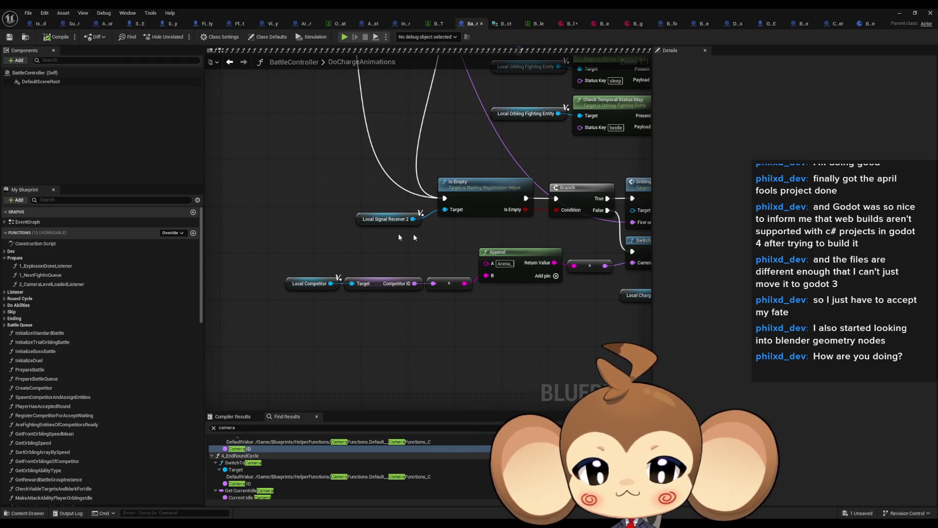
scroll(479, 239, down, 2)
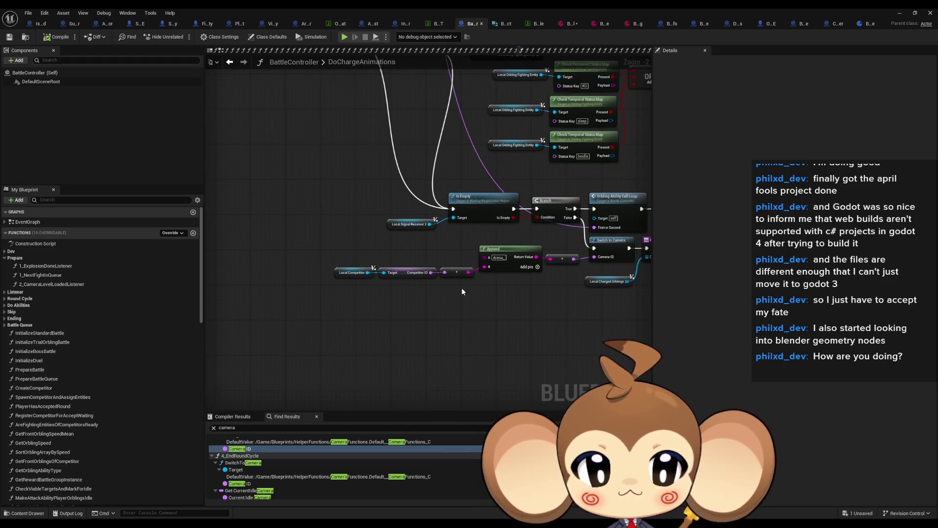
drag(462, 288, 424, 286)
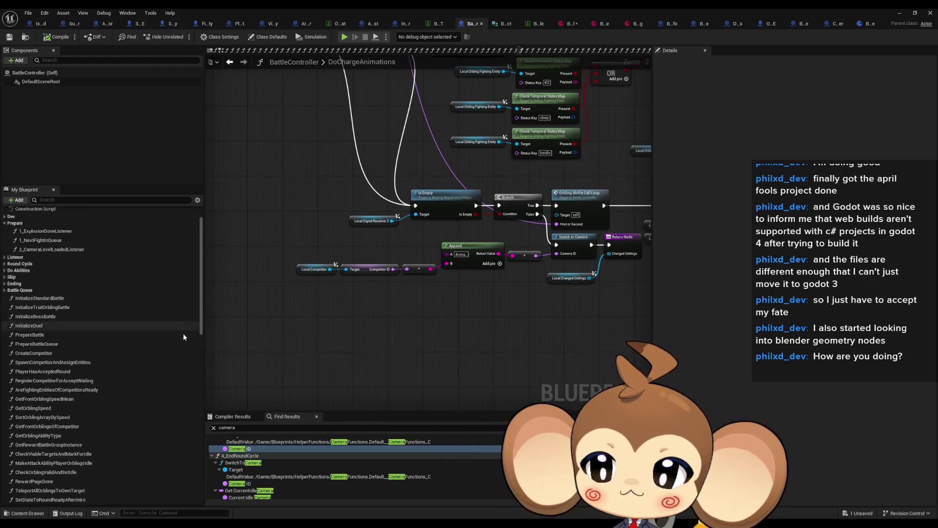
scroll(424, 302, up, 2)
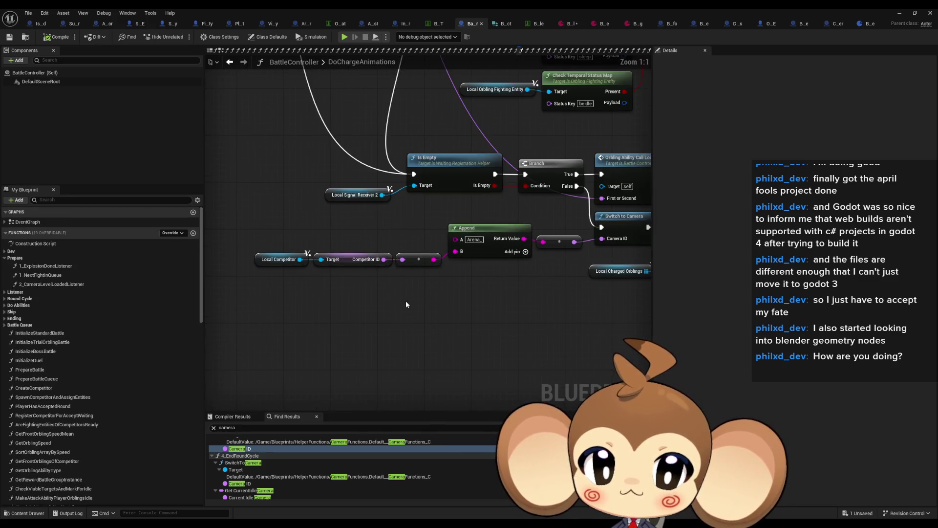
click(464, 244)
click(326, 258)
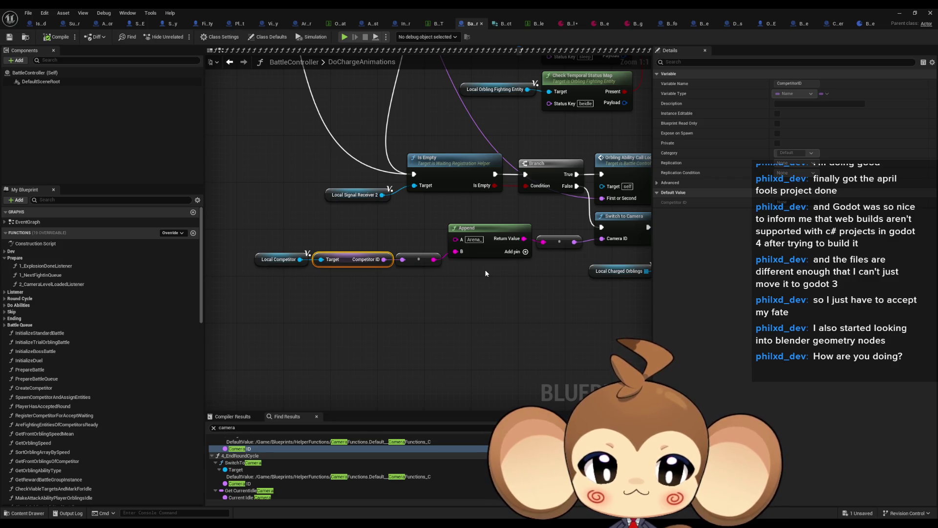
drag(486, 273, 450, 284)
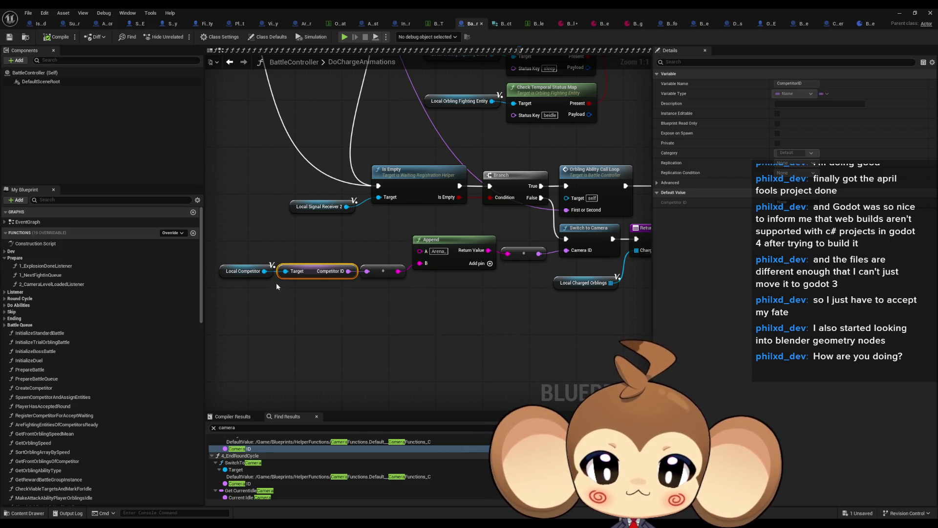
mouse_move(276, 287)
mouse_down()
mouse_move(350, 292)
mouse_move(354, 314)
mouse_up()
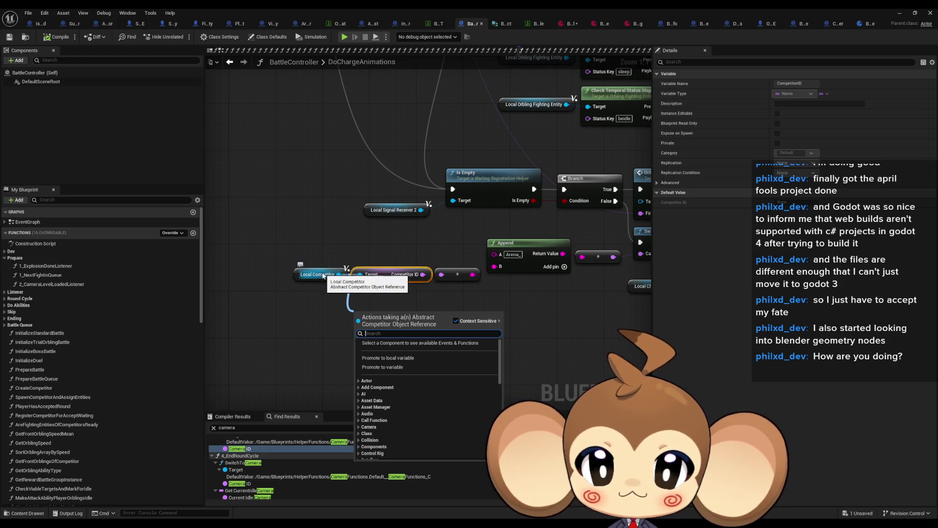
click(325, 217)
scroll(326, 217, down, 3)
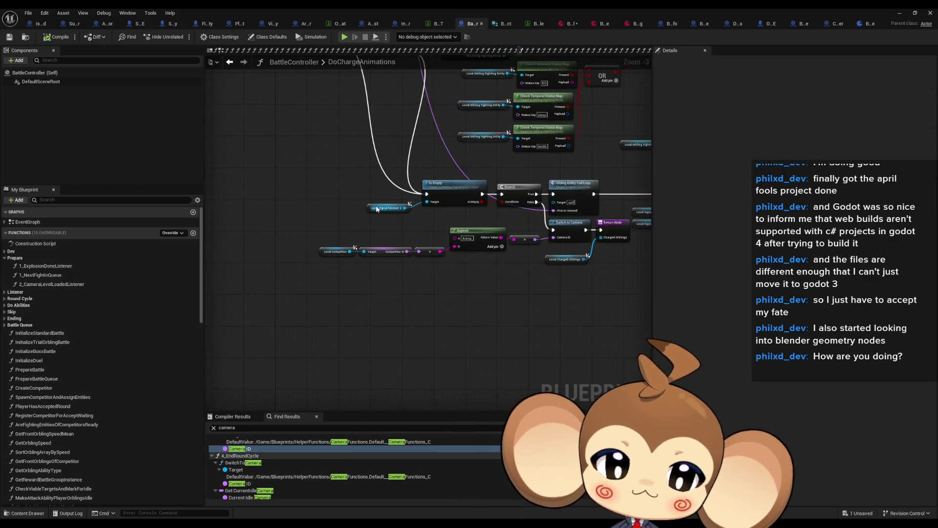
click(405, 277)
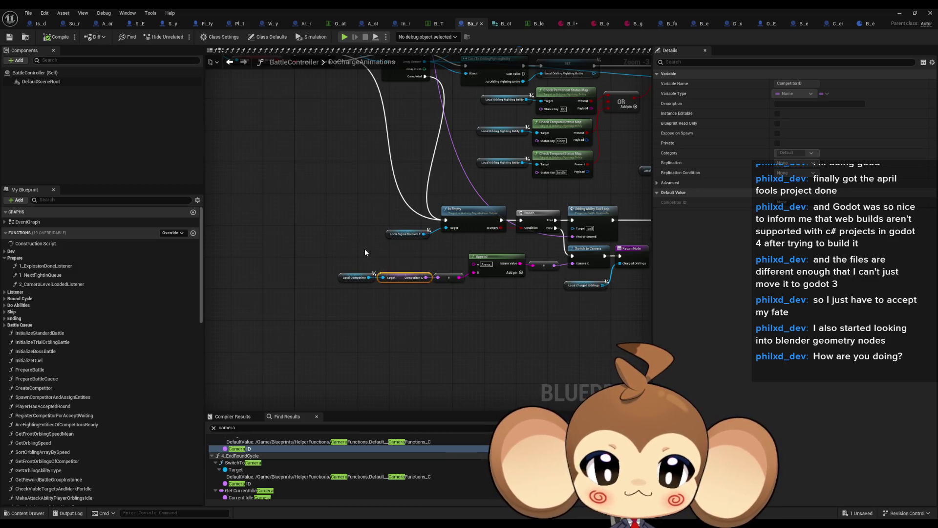
scroll(363, 251, down, 1)
scroll(383, 247, down, 1)
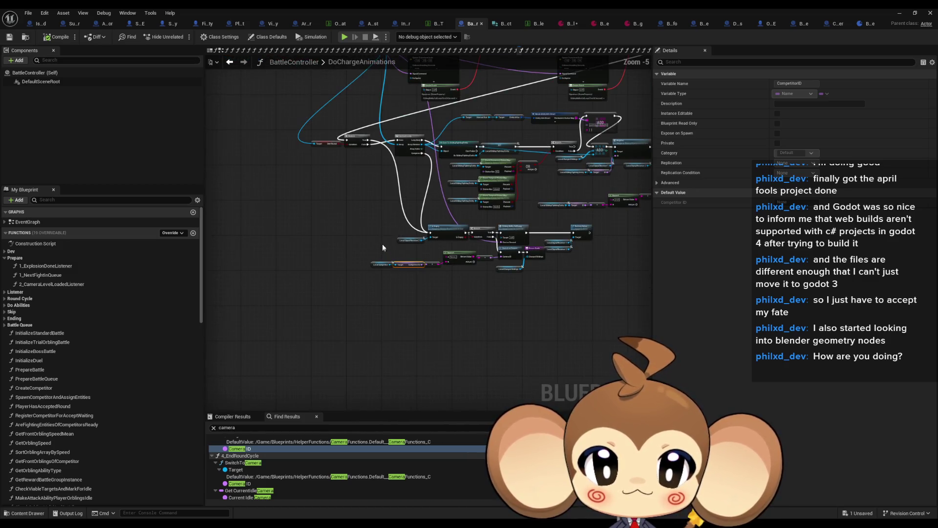
drag(382, 247, 357, 306)
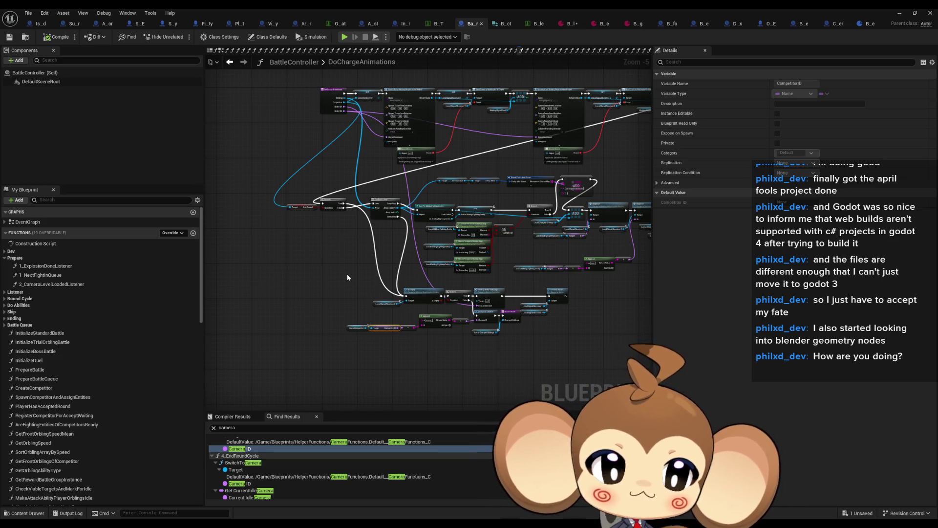
scroll(332, 330, up, 3)
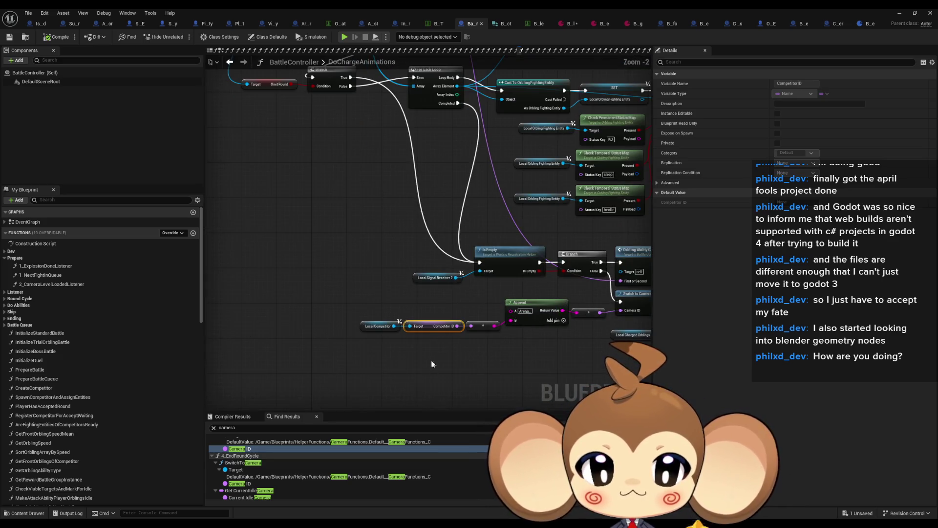
drag(432, 362, 392, 311)
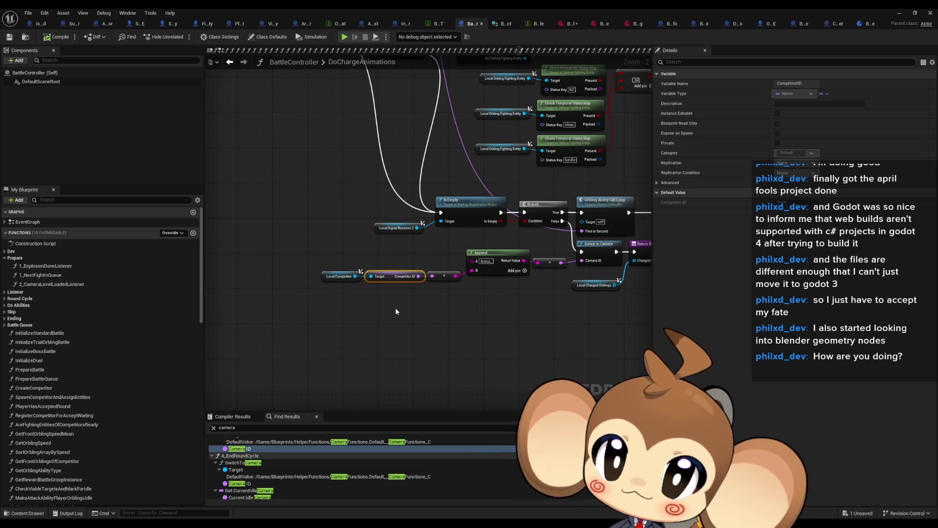
scroll(424, 282, down, 3)
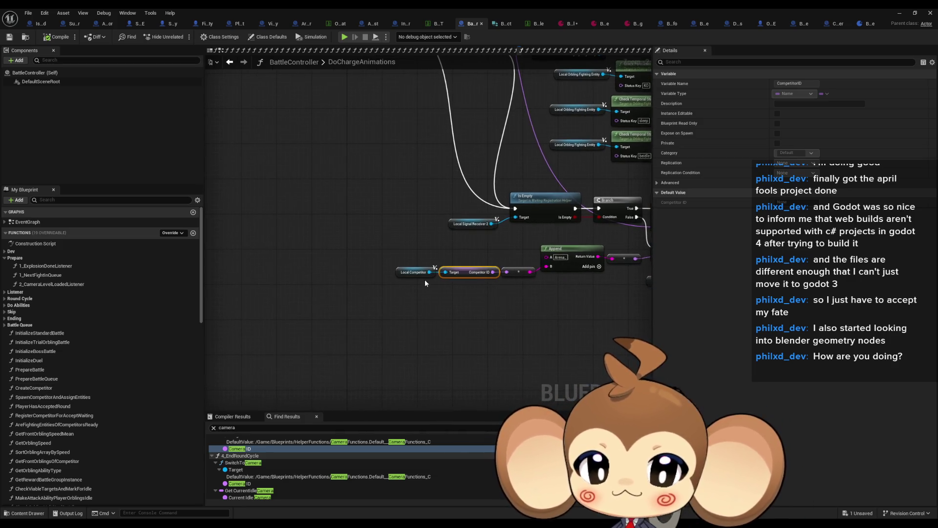
scroll(421, 342, up, 3)
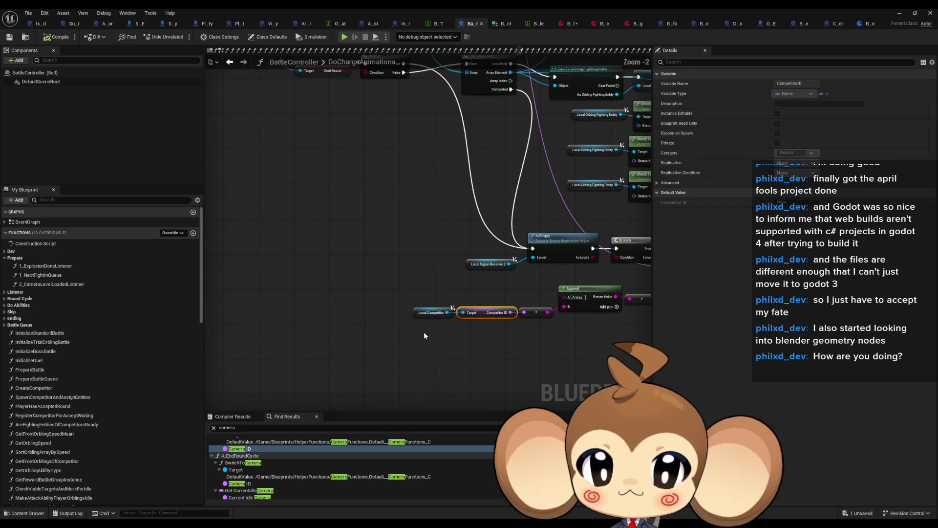
right_click(402, 361)
Add a Get Competitor 1 Battle Group node below the competitor lookup.
text(competit)
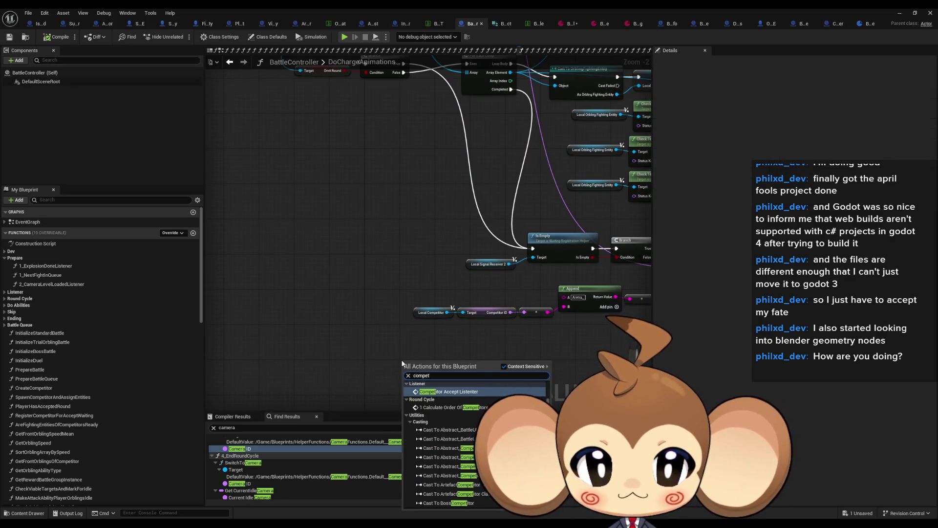
text(or 1)
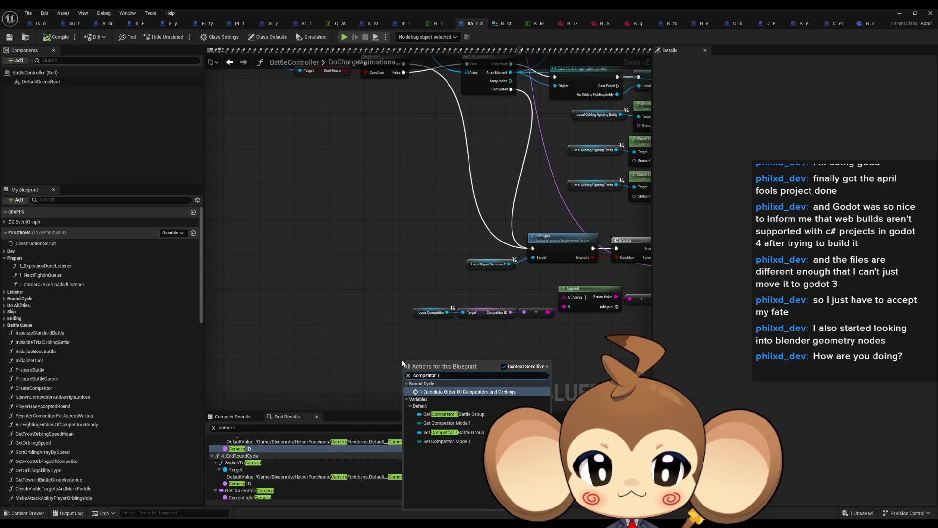
click(468, 415)
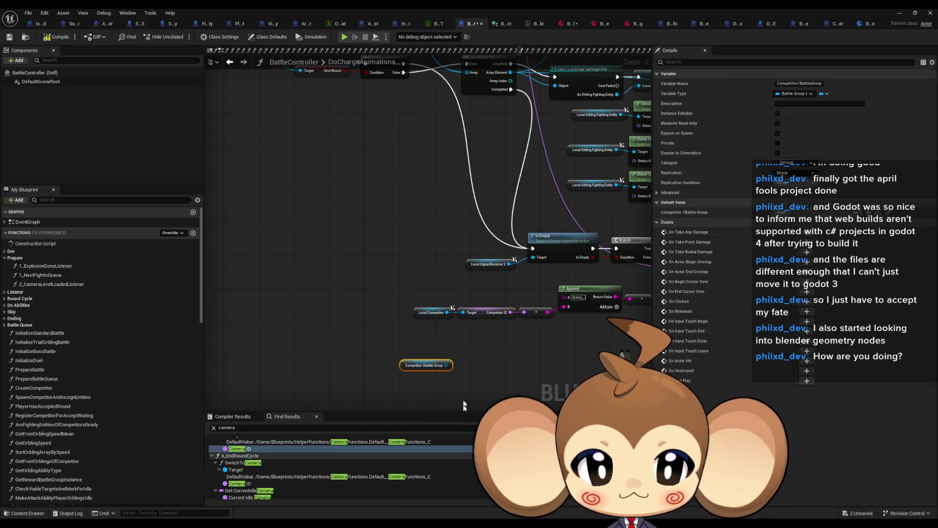
scroll(452, 370, up, 2)
Browse the 'get' actions from its pin, then dismiss the list without adding a node.
drag(452, 369, 481, 378)
text(get cam)
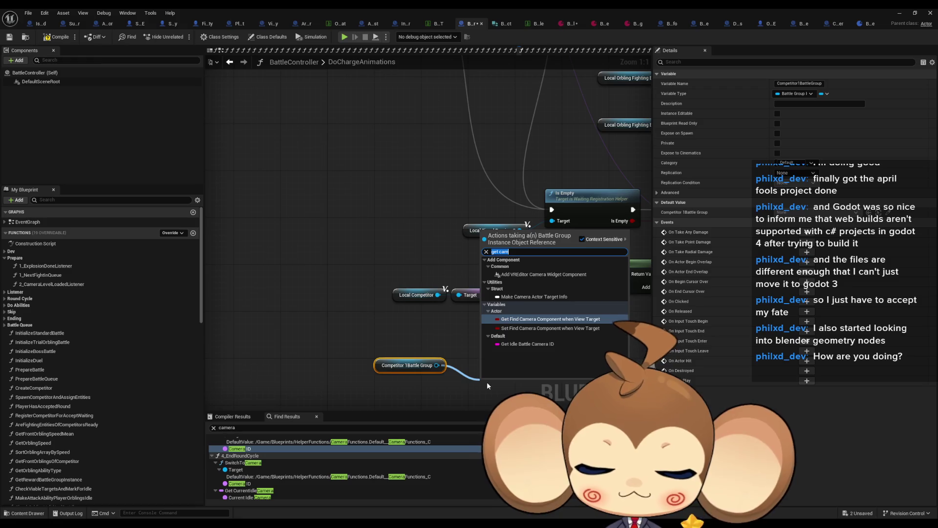
key(BackSpace)
key(BackSpace)
key(BackSpace)
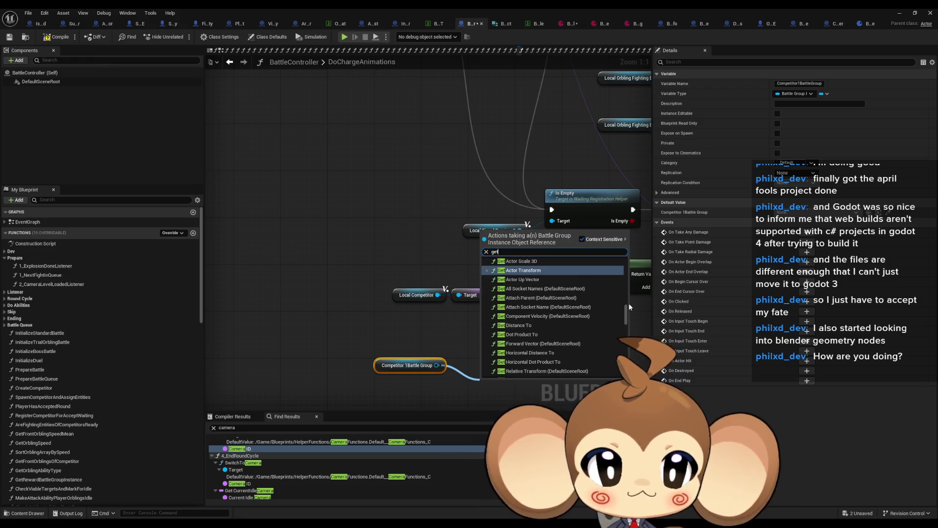
text(et)
scroll(586, 318, down, 10)
scroll(555, 318, up, 5)
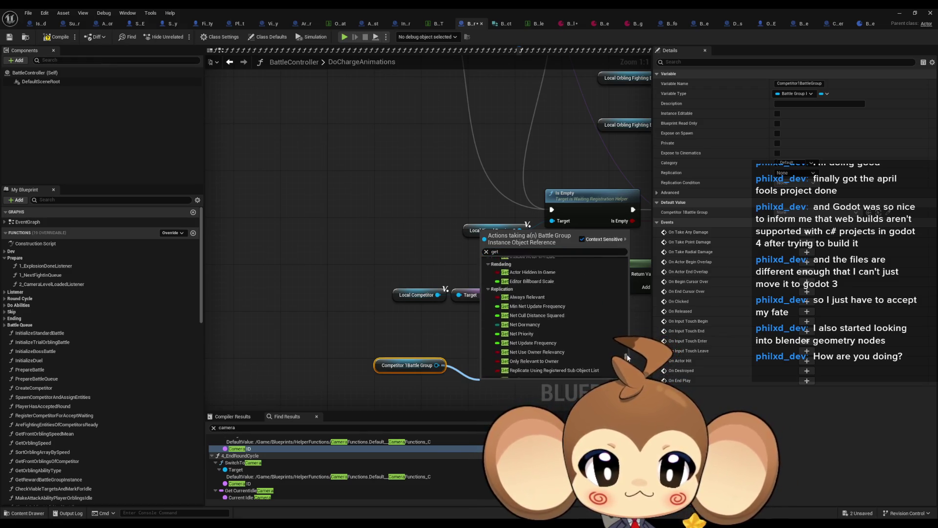
scroll(627, 352, up, 5)
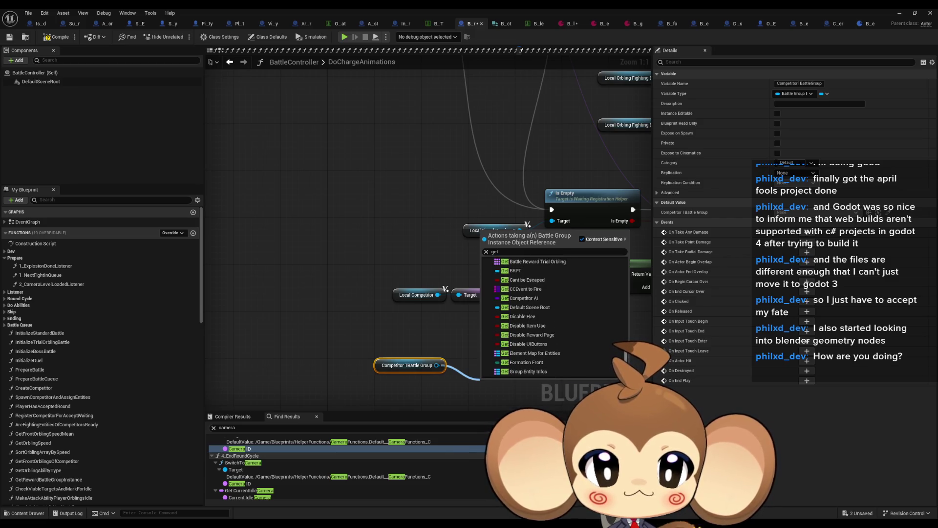
scroll(627, 345, down, 3)
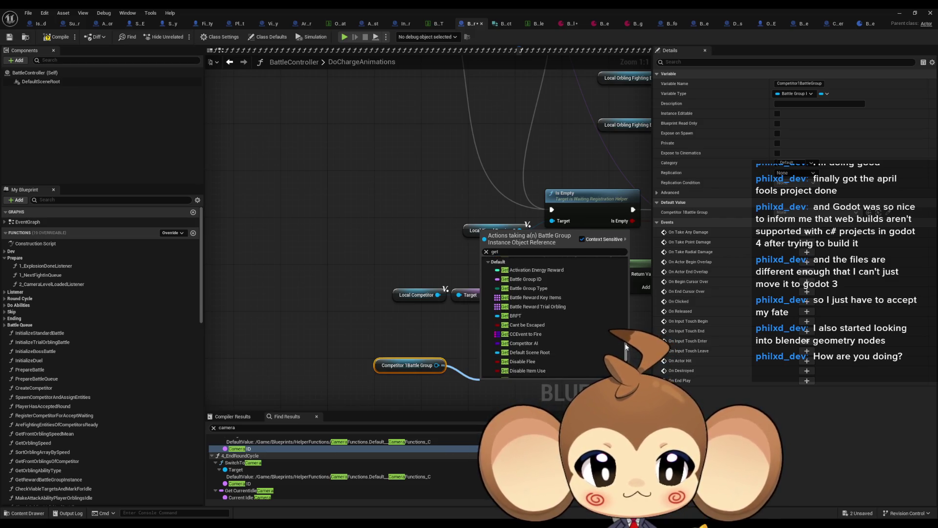
scroll(625, 355, down, 3)
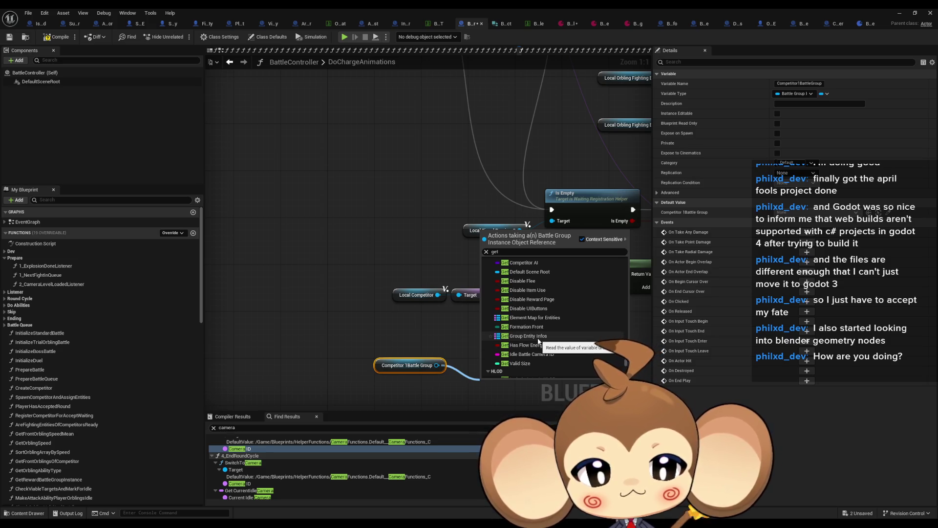
scroll(538, 341, up, 1)
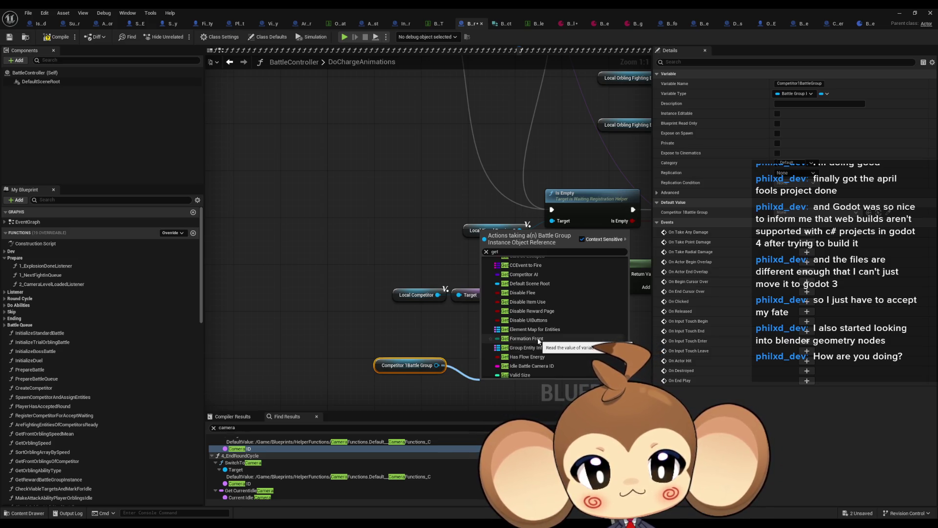
scroll(538, 341, up, 1)
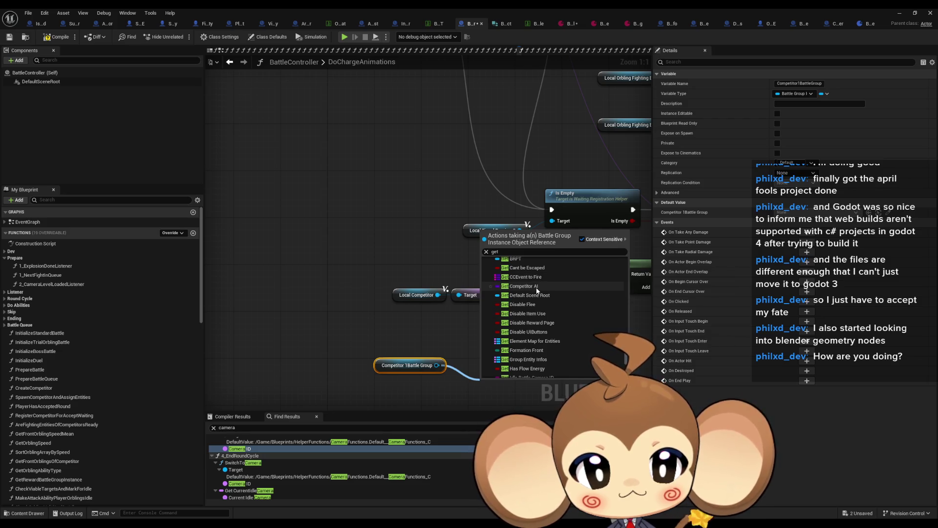
click(402, 312)
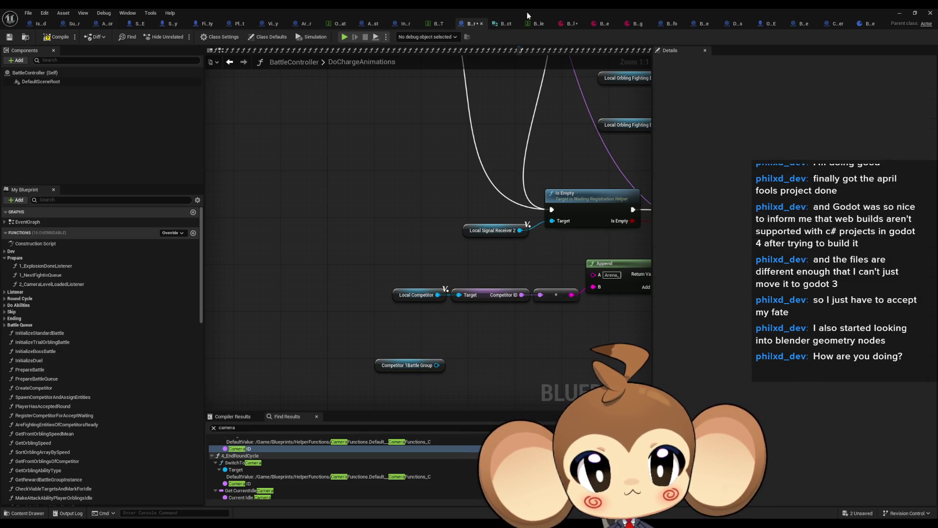
Compare the camera data table with the battle group struct and copy the IdleBattleCameraID name.
click(538, 23)
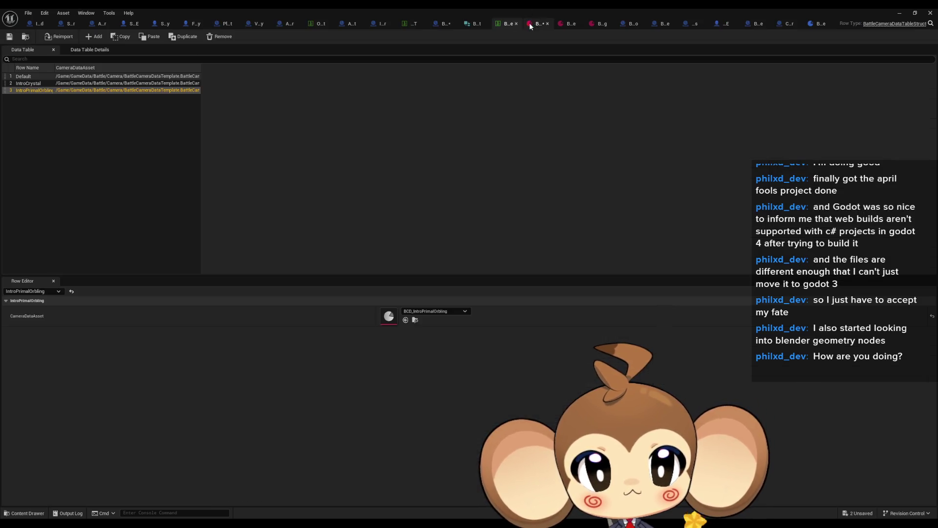
click(478, 27)
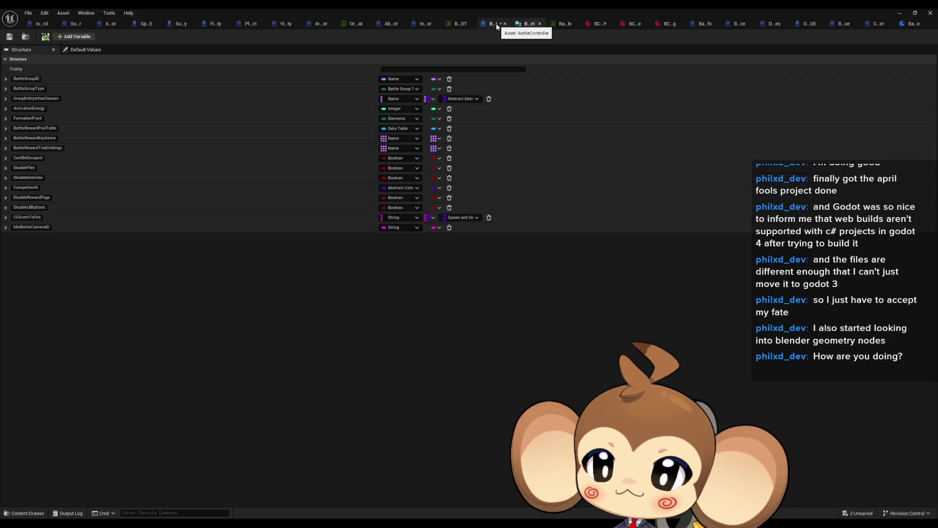
click(556, 23)
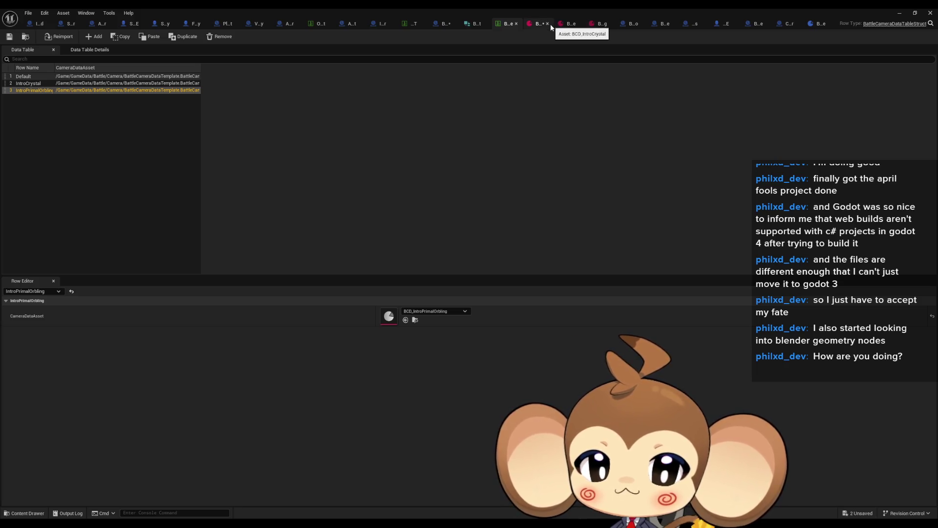
click(476, 24)
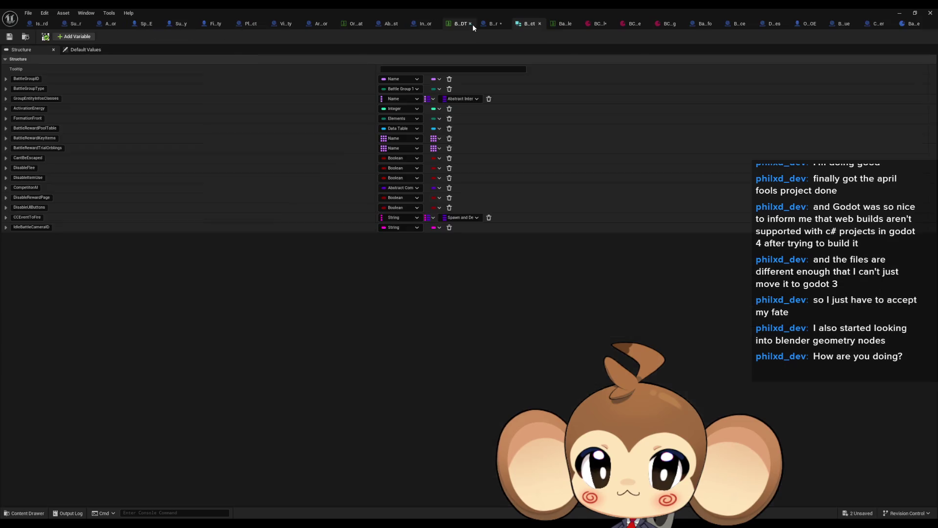
click(32, 229)
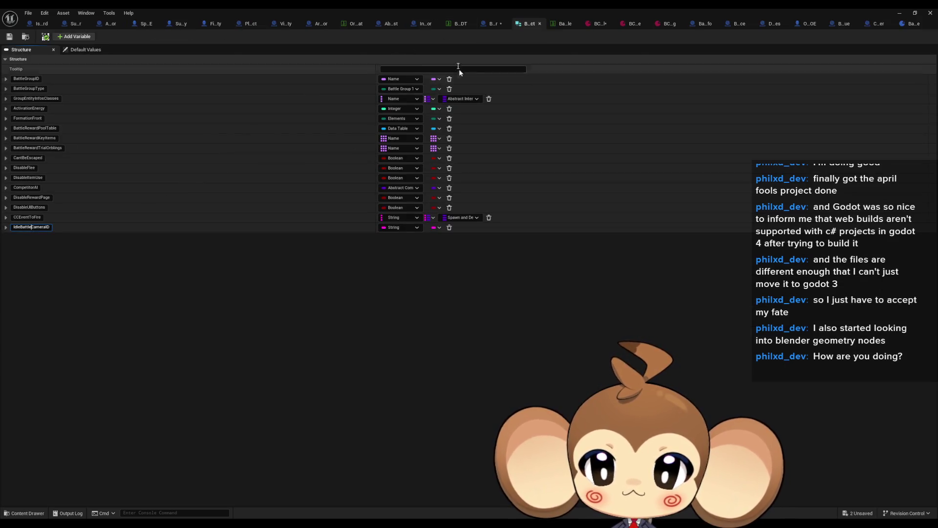
Search BattleController for IdleBattleCameraID and jump to its single use in PrepareBattle.
click(492, 24)
click(272, 428)
key(ctrl+a)
text(IdleBattleCameraID)
key(Return)
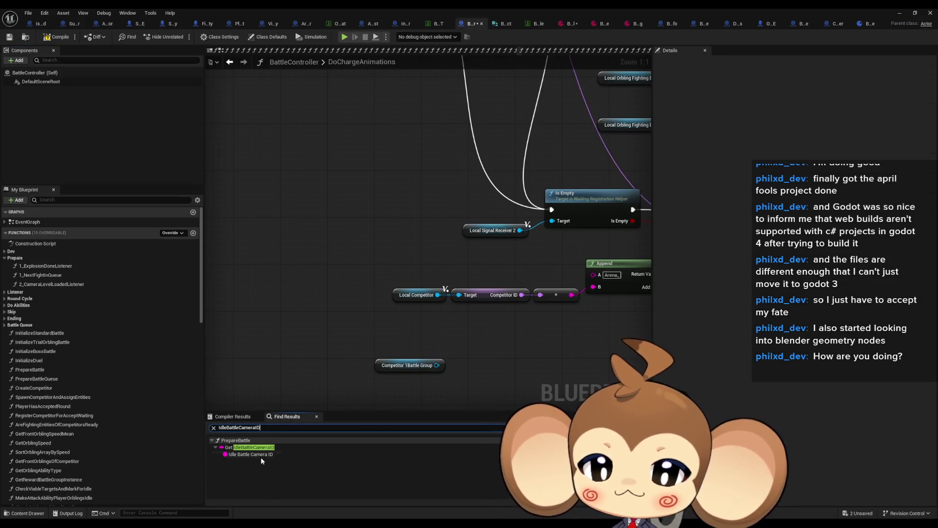
click(260, 455)
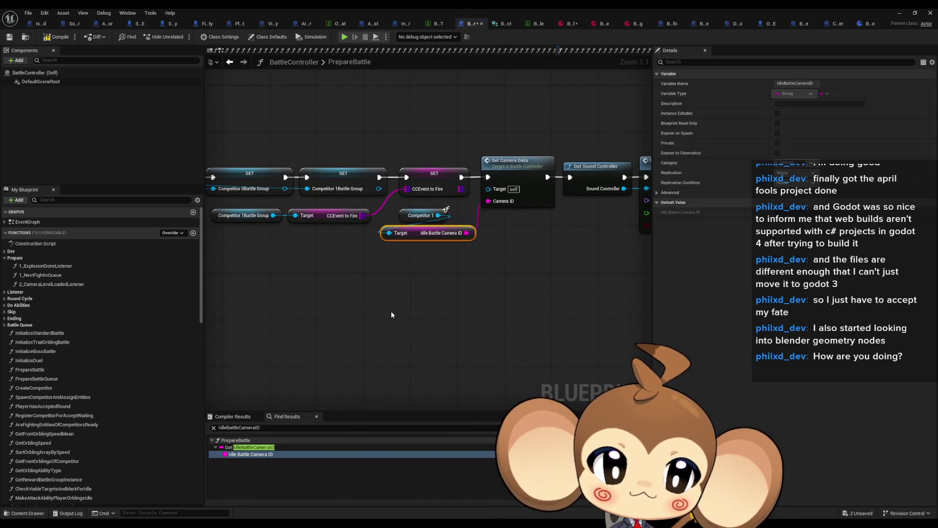
Open the Set Camera Data graph, float the blueprint editor, and open the camera data table full-screen.
double_click(527, 178)
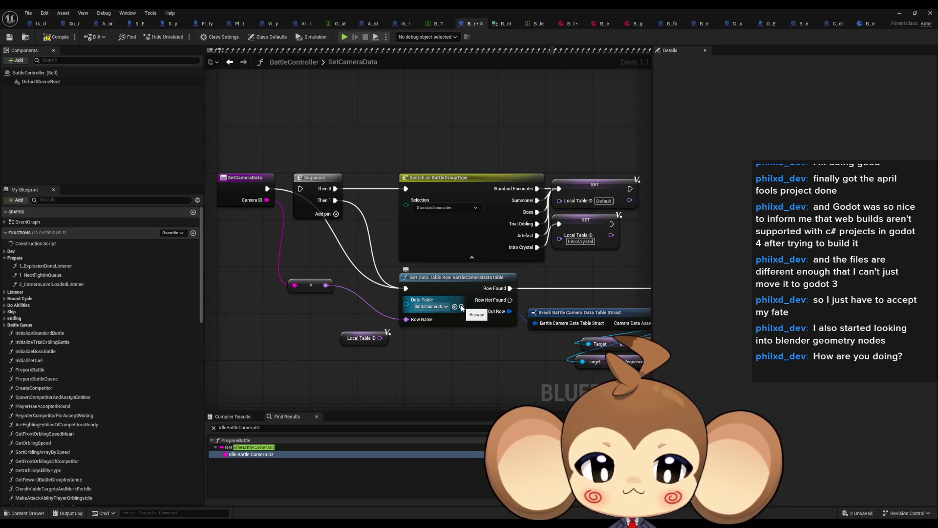
double_click(469, 12)
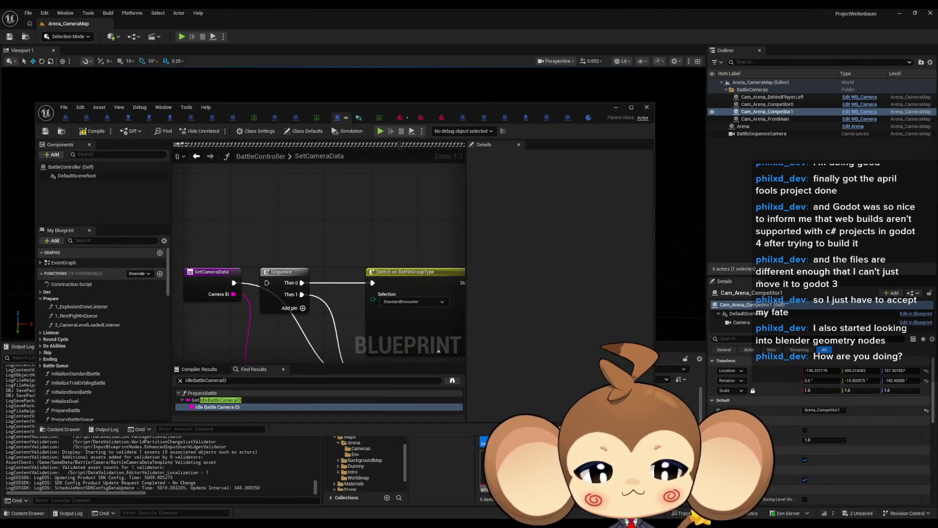
click(358, 118)
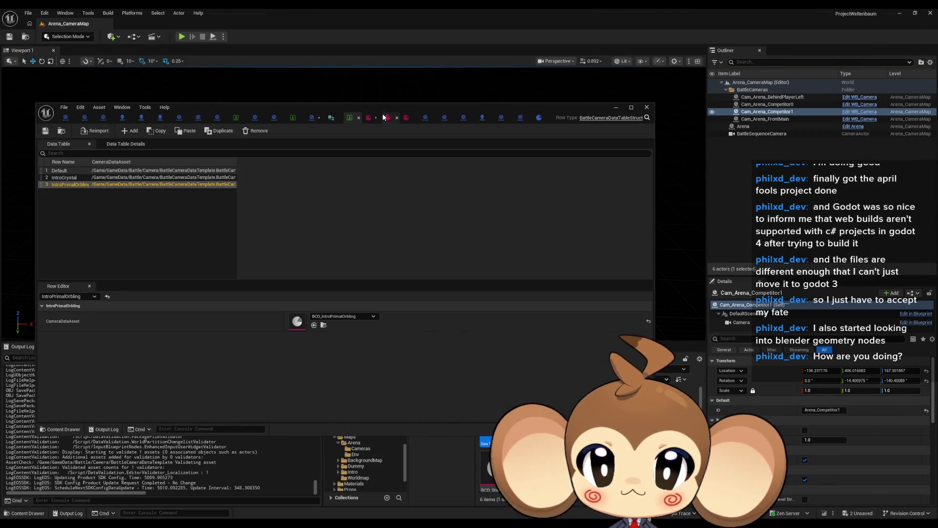
double_click(383, 110)
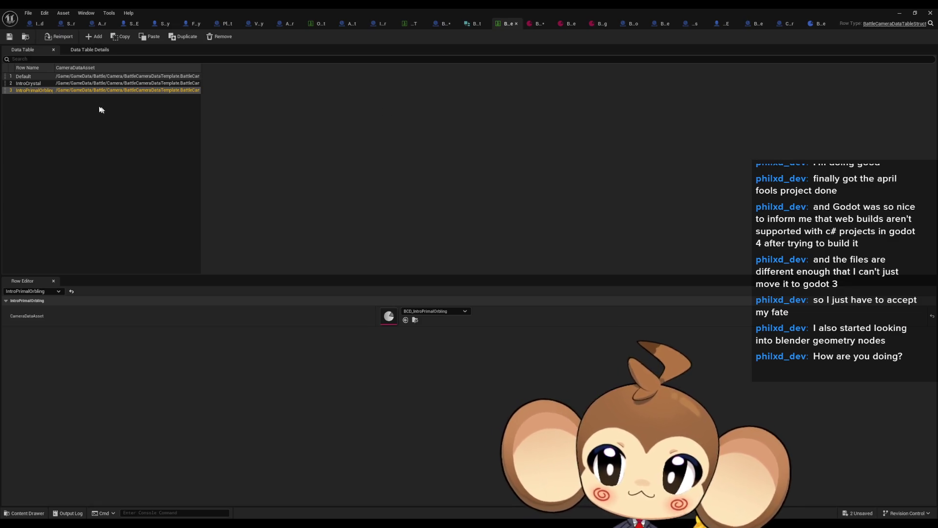
Rearrange the structure tabs and bring up the battle group struct's field list.
click(471, 23)
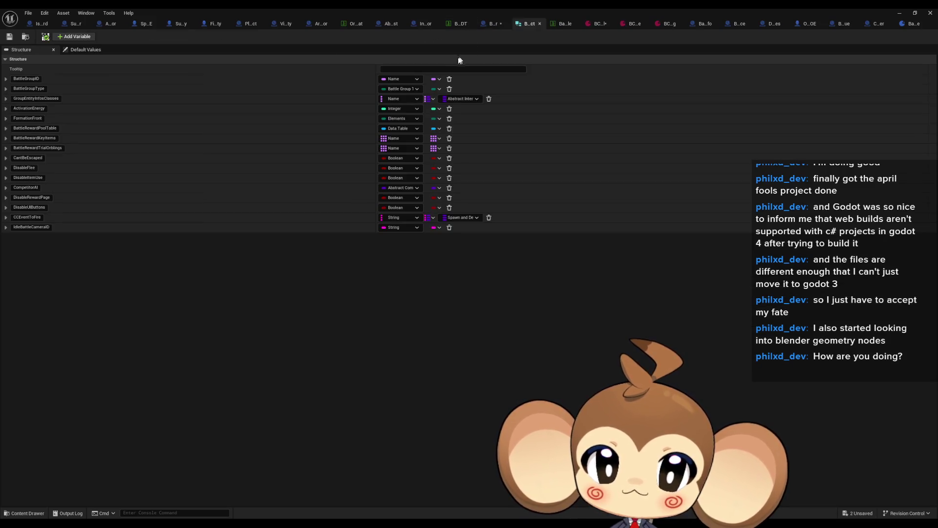
click(561, 25)
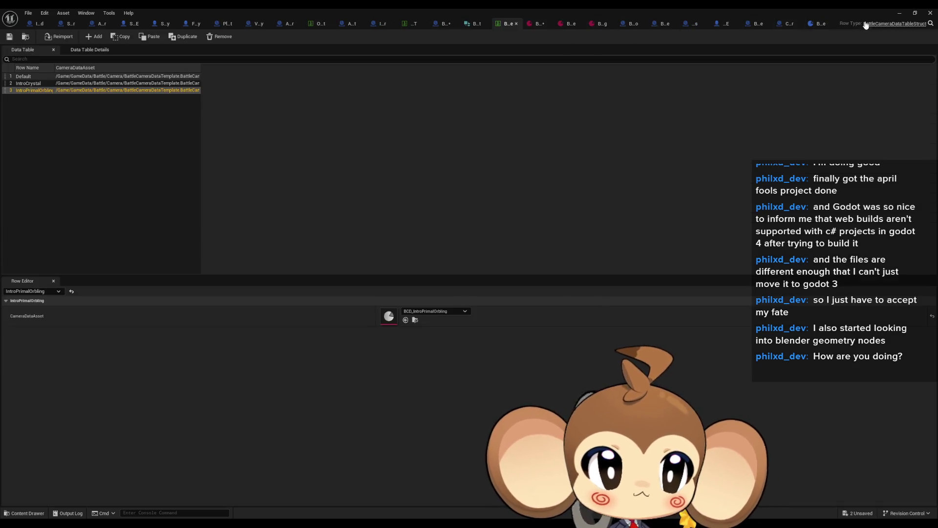
double_click(623, 12)
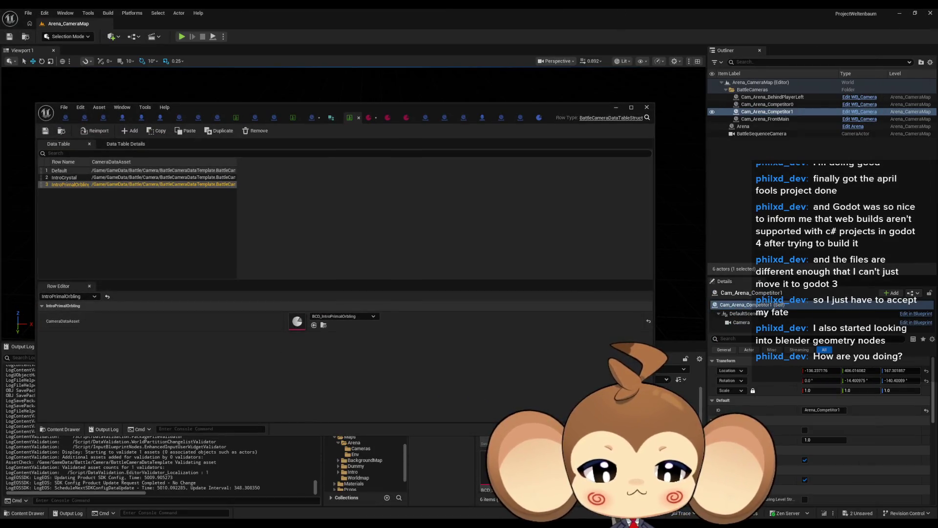
click(369, 116)
mouse_move(638, 122)
mouse_down()
mouse_move(386, 118)
mouse_move(399, 107)
mouse_up()
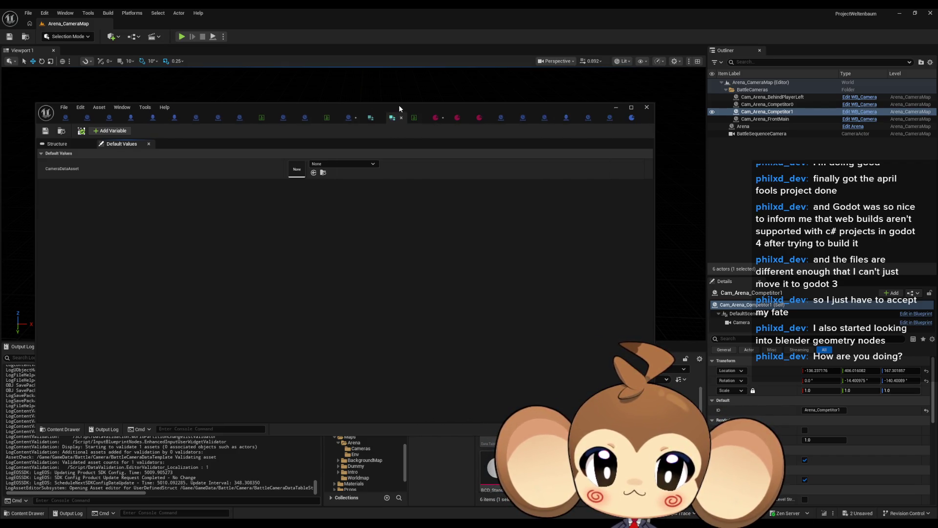
double_click(399, 108)
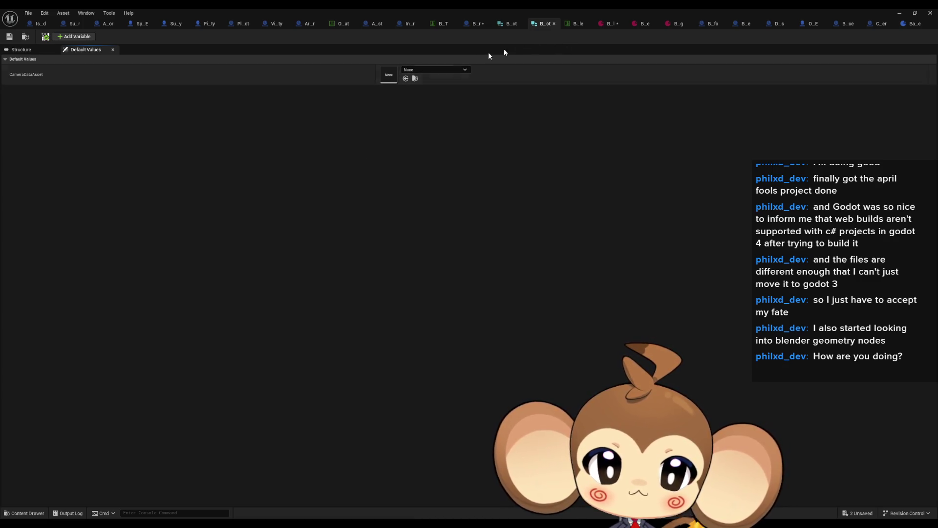
click(568, 24)
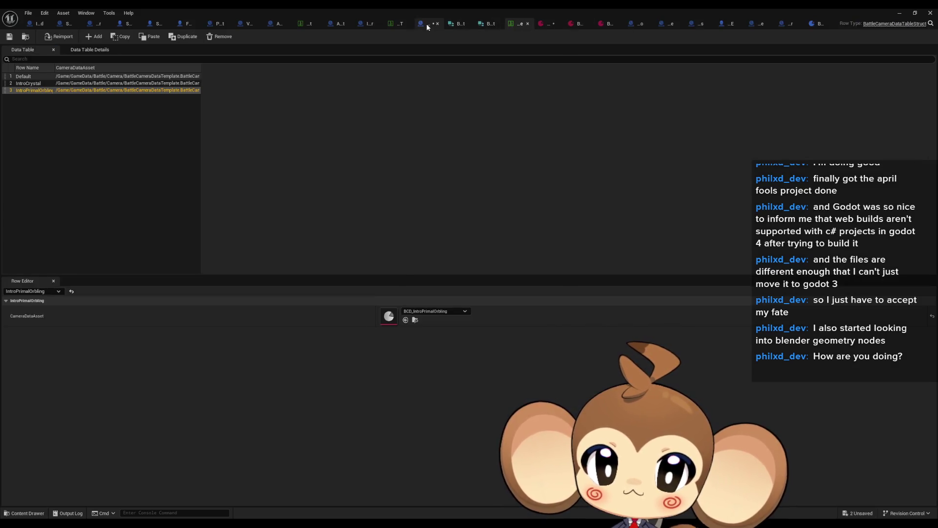
click(428, 23)
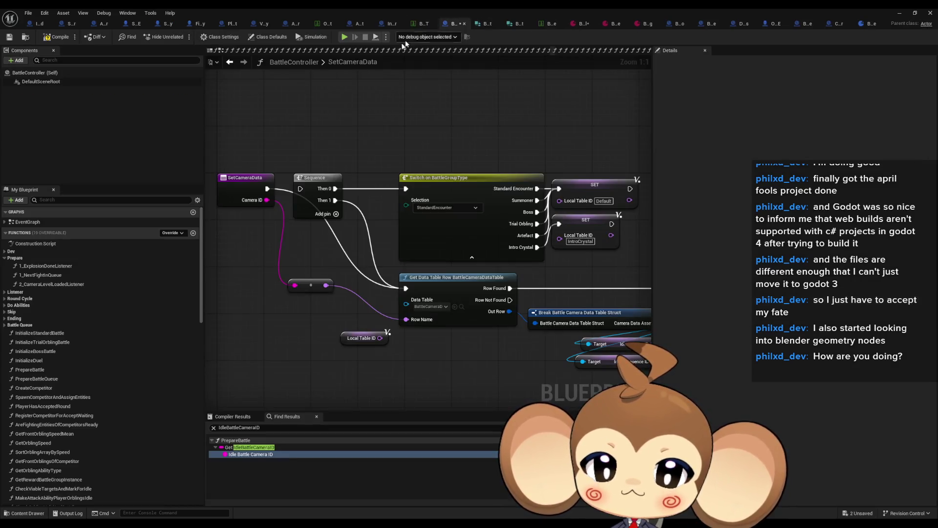
click(485, 23)
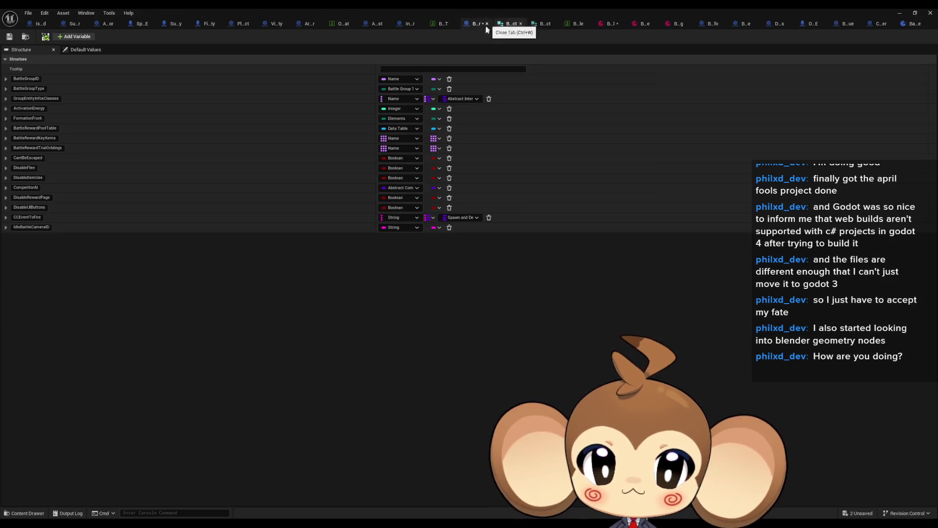
Rename the struct field IdleBattleCameraID to CamerasAssetID and save the structure.
click(33, 229)
text(C)
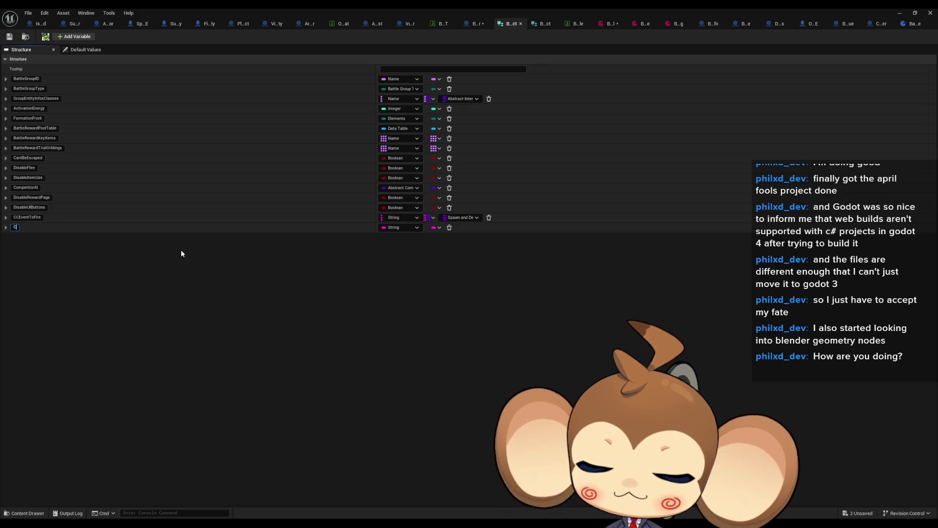
text(amerasAssetID)
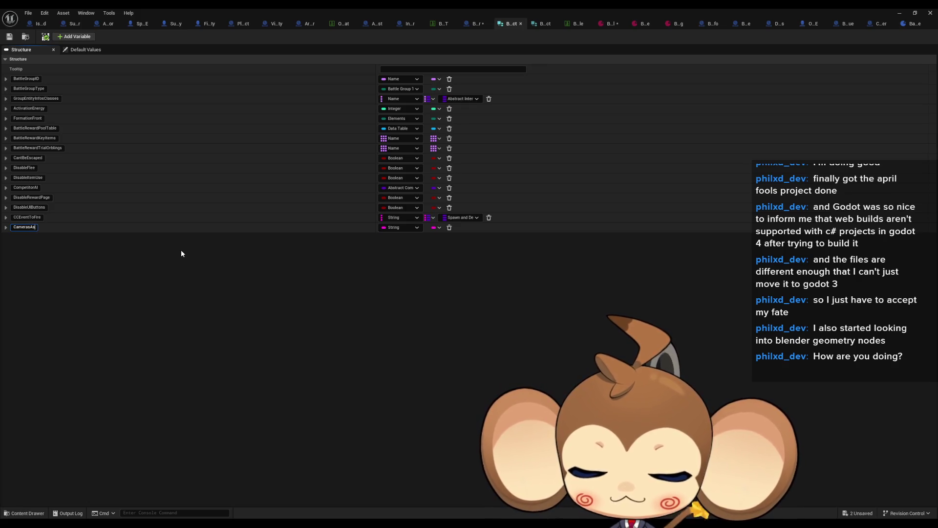
key(Return)
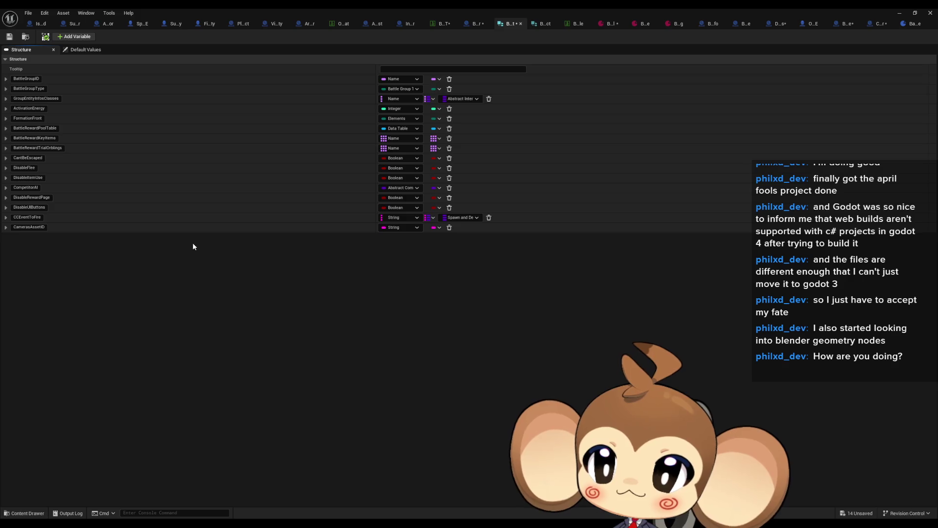
click(10, 37)
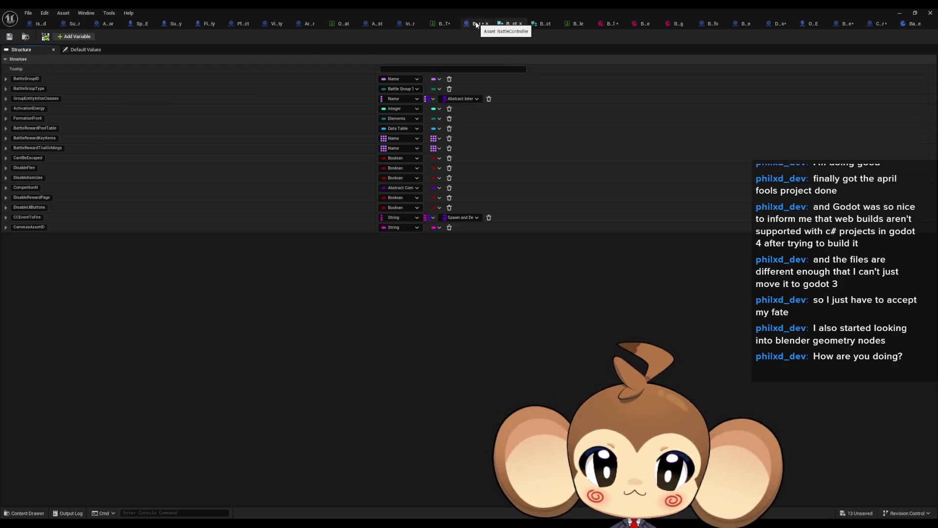
Rename the variable to CamerasAssetID in BattleGroupInfo and BattleGroupInstance, compiling each.
click(714, 23)
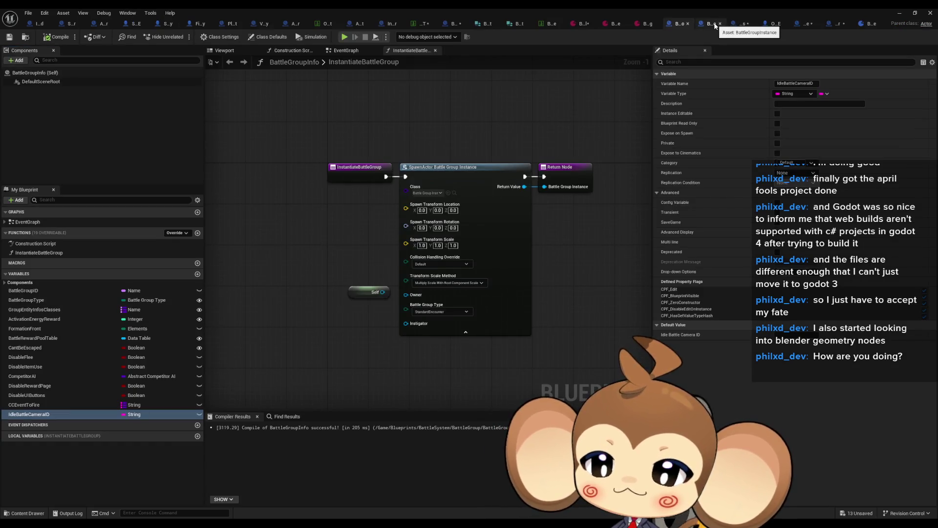
click(69, 414)
text(CamerasAssetID)
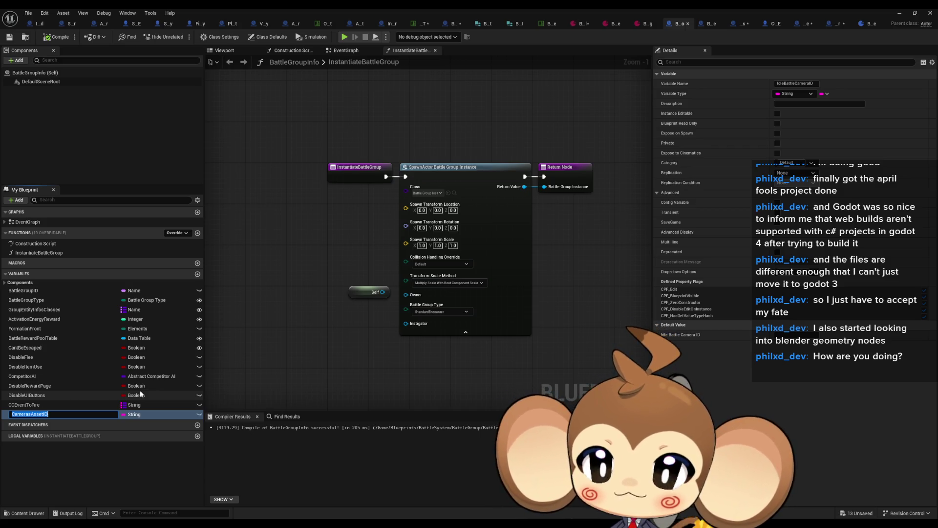
key(Return)
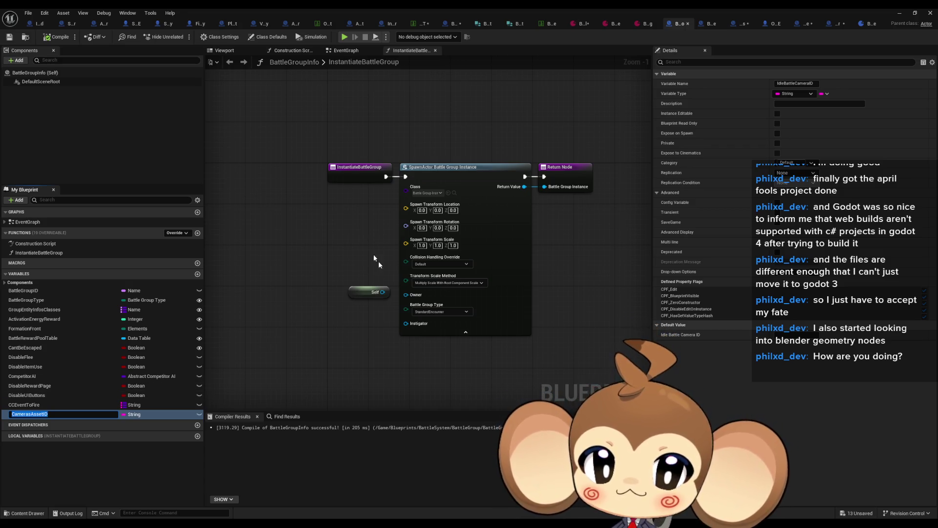
click(57, 37)
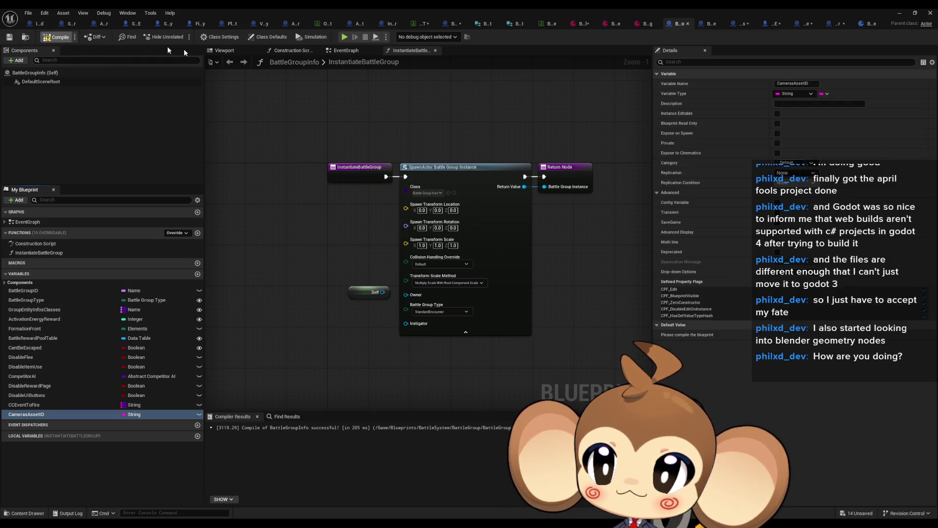
click(717, 22)
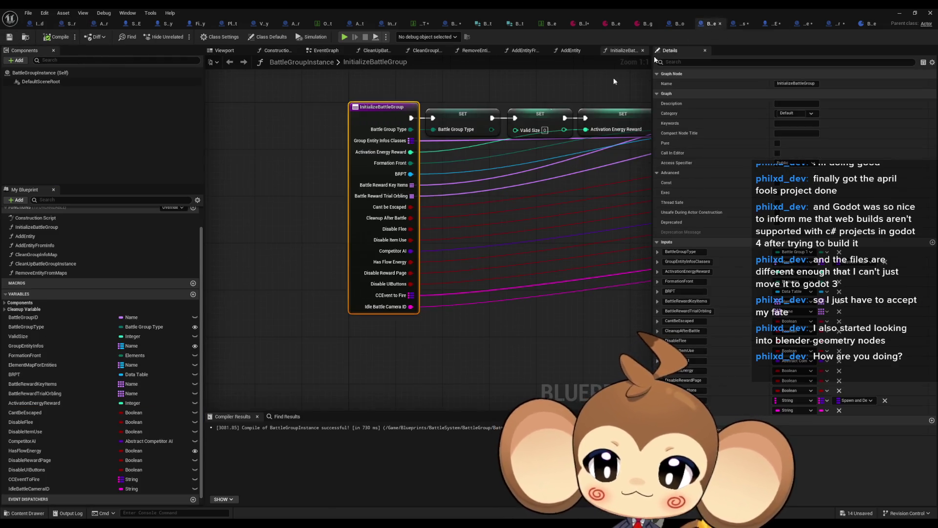
click(27, 489)
click(27, 489)
key(ctrl+v)
key(Return)
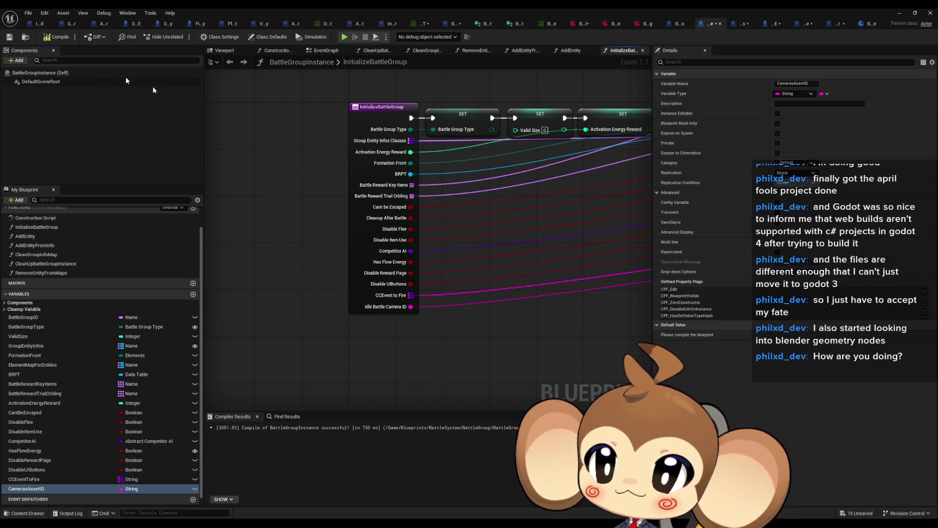
key(F7)
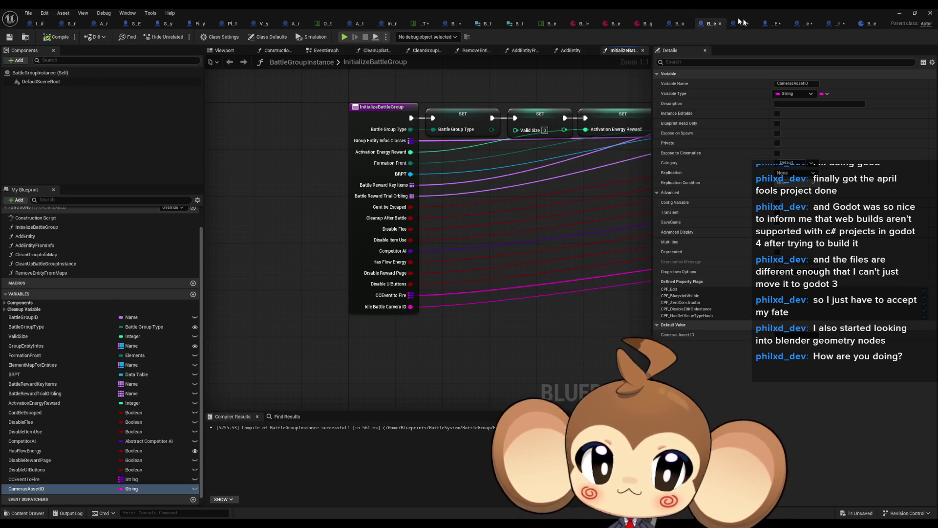
click(740, 23)
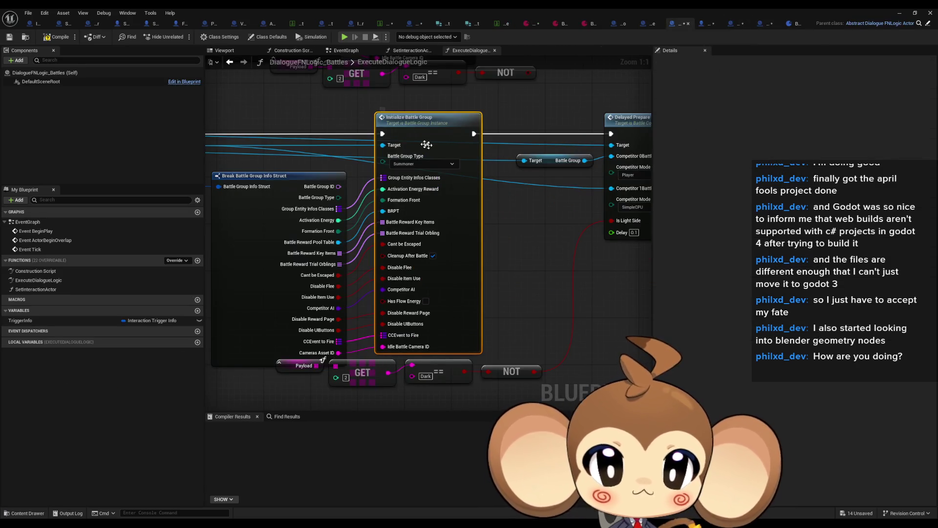
Inspect OrblingSwarm_OE's InitializeBattleGroup and the battle data tables for how the camera ID is used.
click(703, 26)
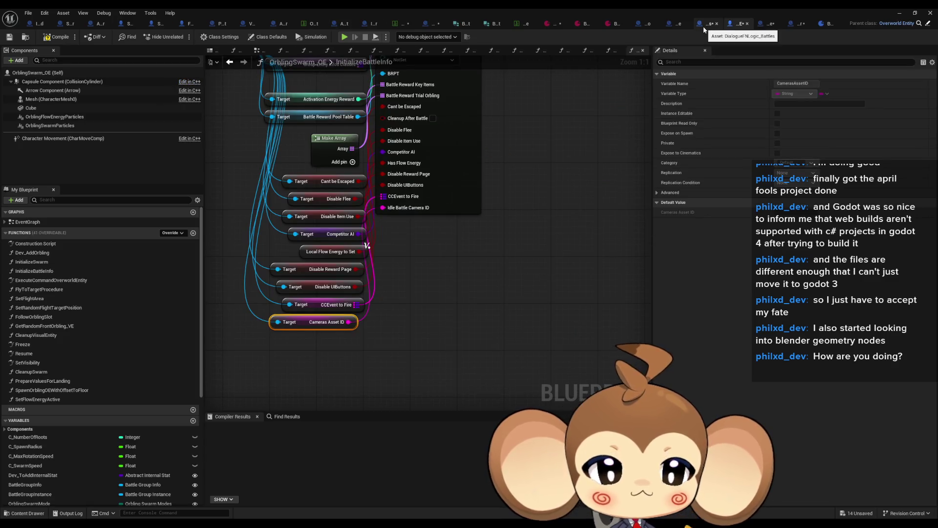
right_click(460, 199)
click(484, 209)
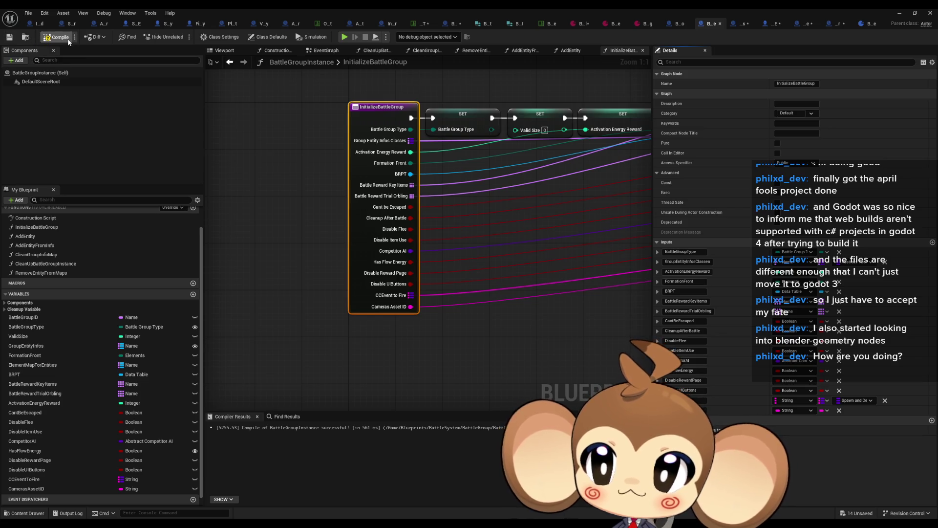
click(836, 24)
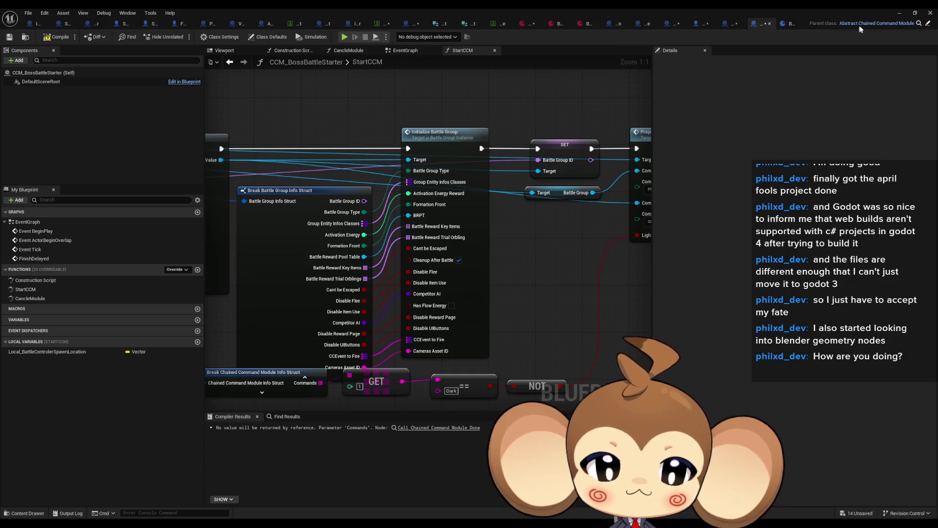
click(501, 25)
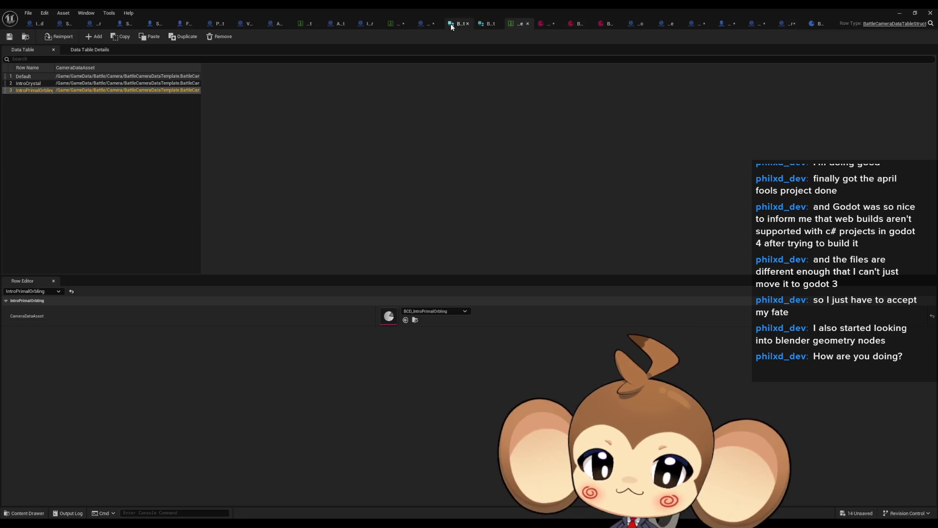
click(391, 25)
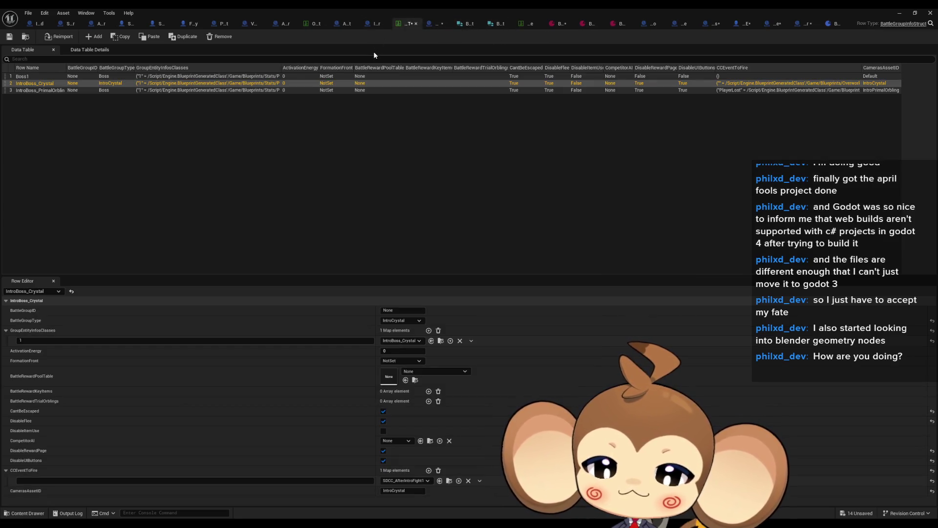
In SetCameraData, copy the Get Data Table Row and Break struct nodes, then return to DoChargeAnimations.
click(433, 24)
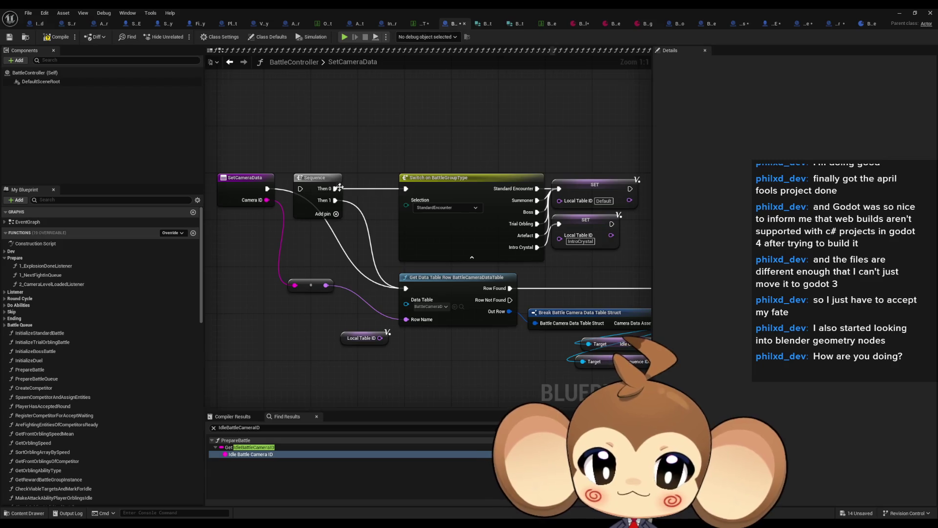
mouse_move(466, 366)
mouse_down()
mouse_move(488, 353)
mouse_move(389, 317)
mouse_move(462, 277)
mouse_up()
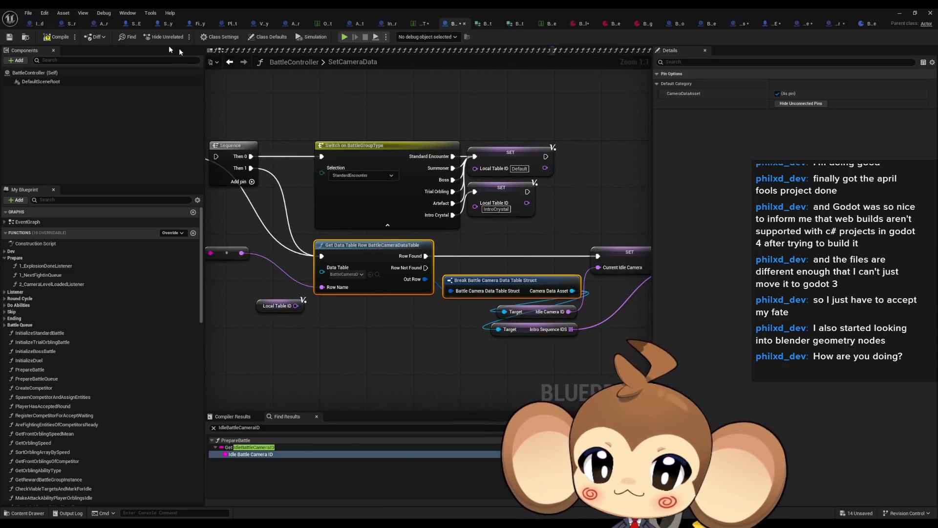
click(228, 65)
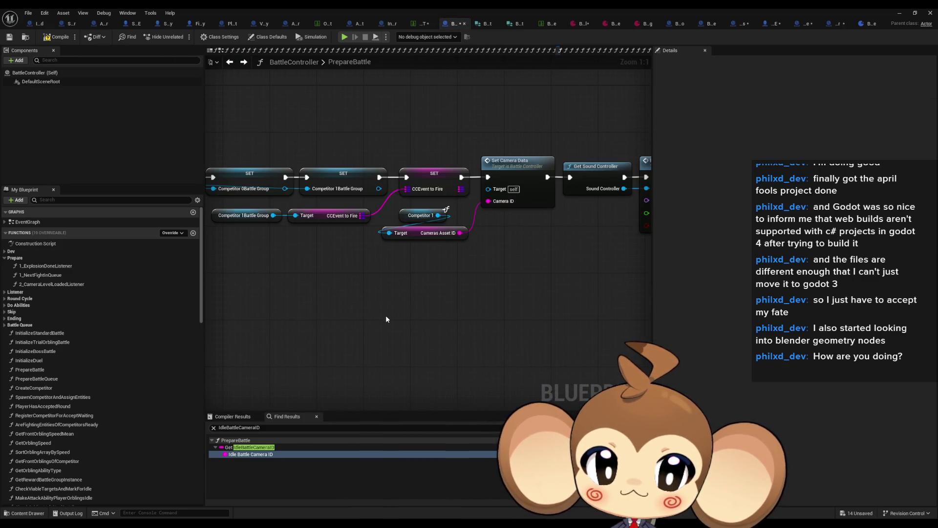
scroll(401, 311, down, 3)
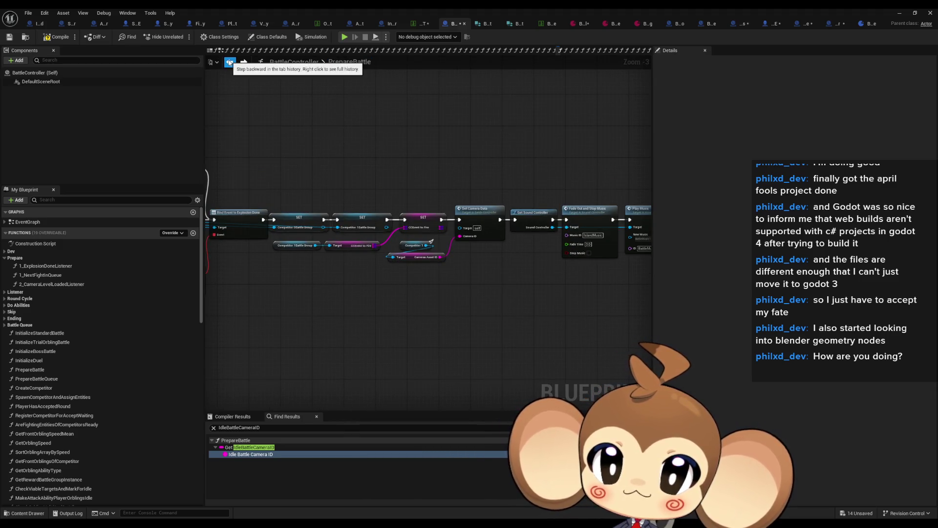
click(229, 62)
click(229, 62)
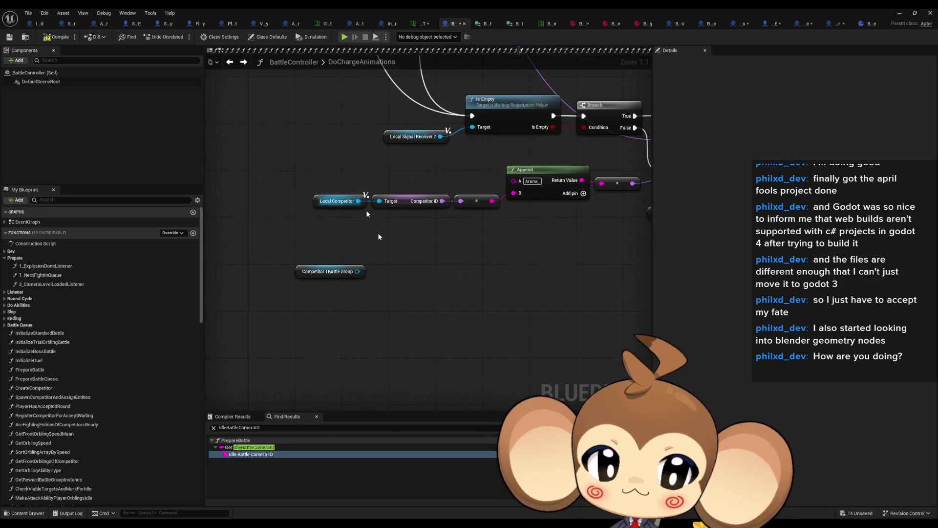
Paste the data table lookup nodes and add a Cameras Asset ID getter from Competitor 1Battle Group.
key(ctrl+v)
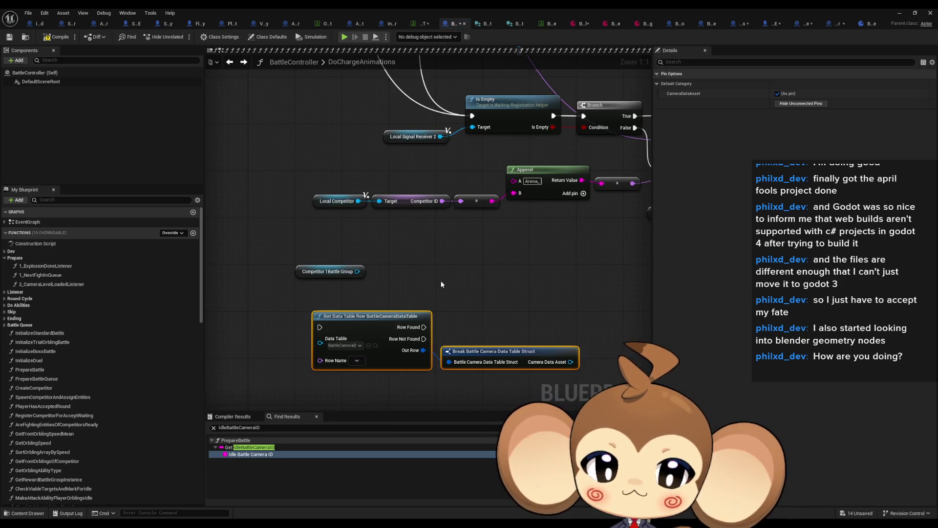
mouse_move(316, 275)
mouse_down()
mouse_move(204, 268)
mouse_move(275, 264)
mouse_move(320, 299)
mouse_up()
text(asset id)
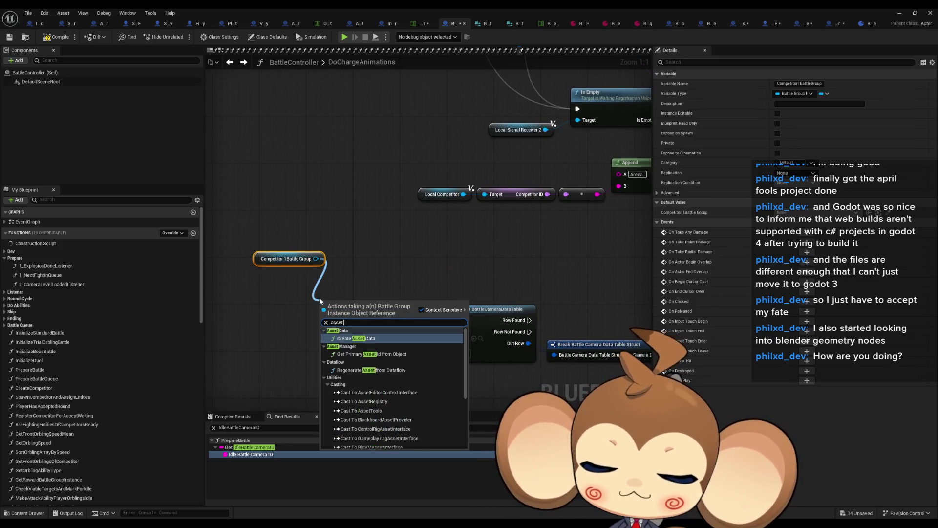
key(Down)
key(Down)
key(Return)
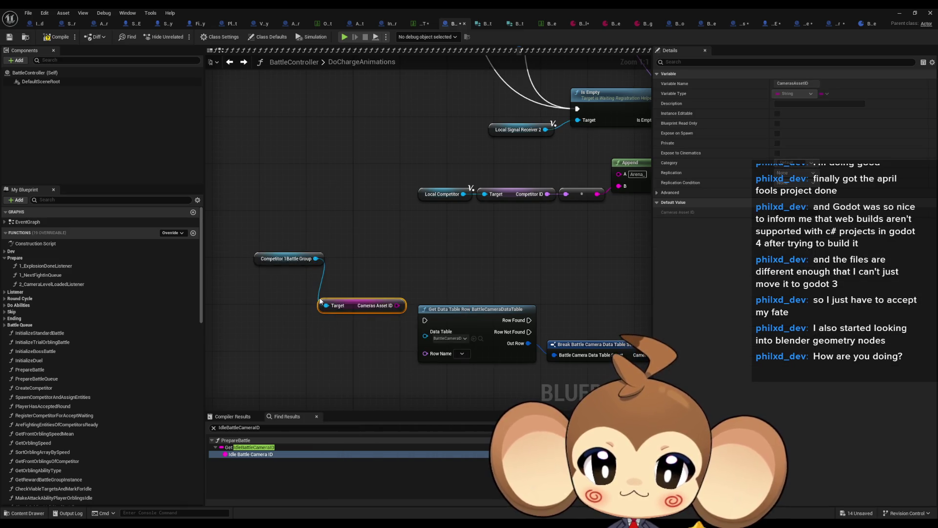
Wire Cameras Asset ID into the lookup's Row Name and tidy the node layout.
drag(252, 259, 242, 307)
drag(259, 257, 247, 304)
click(534, 237)
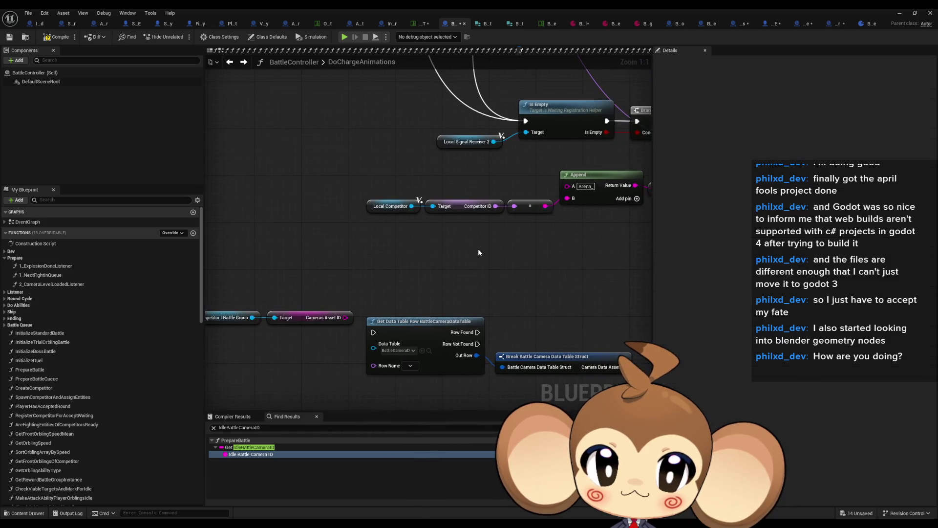
drag(390, 291, 419, 338)
drag(253, 275, 398, 300)
drag(337, 291, 296, 292)
drag(382, 291, 364, 355)
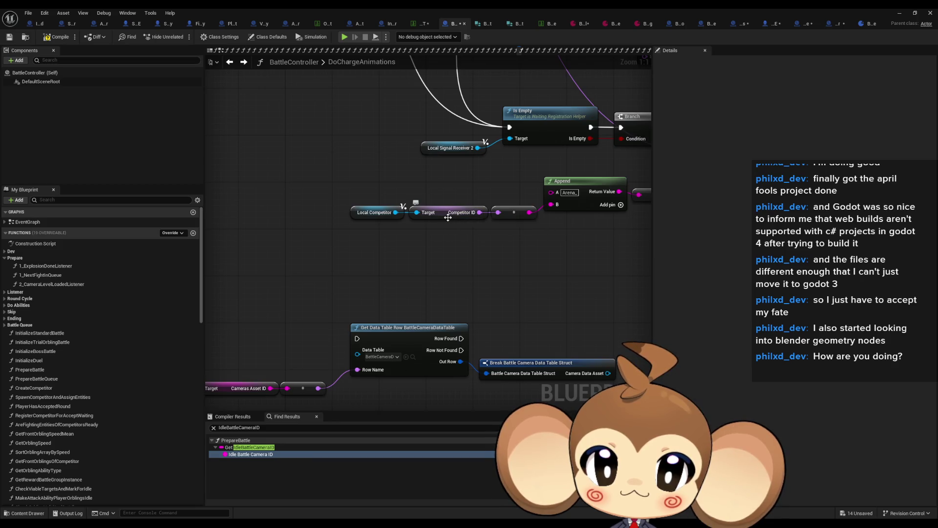
right_click(448, 217)
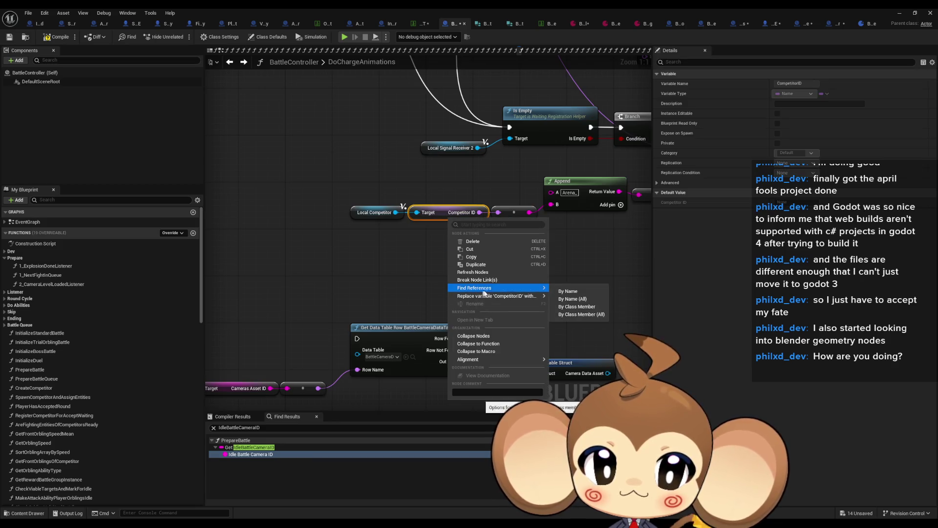
click(588, 317)
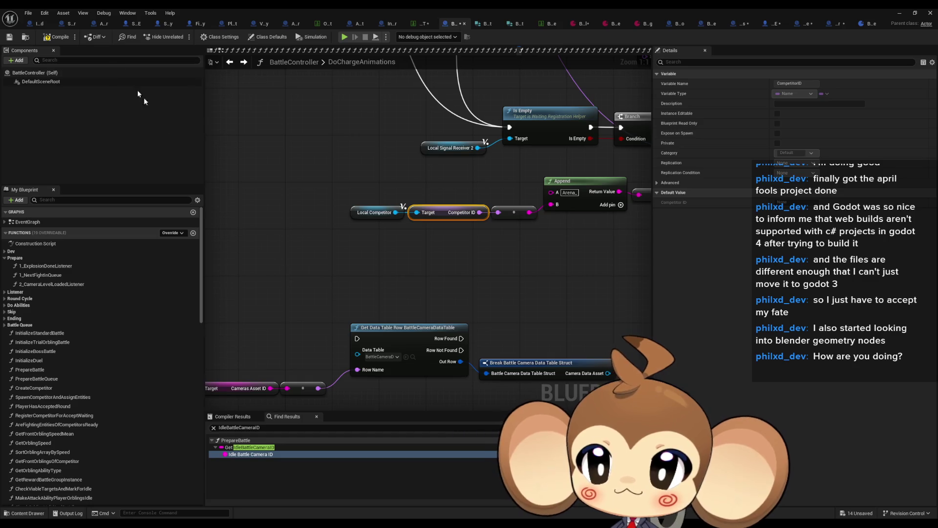
click(90, 269)
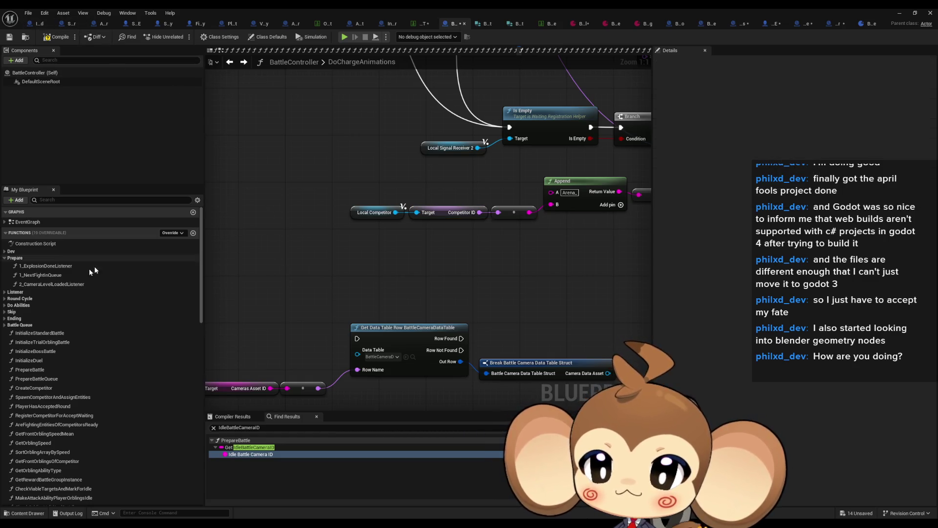
double_click(35, 370)
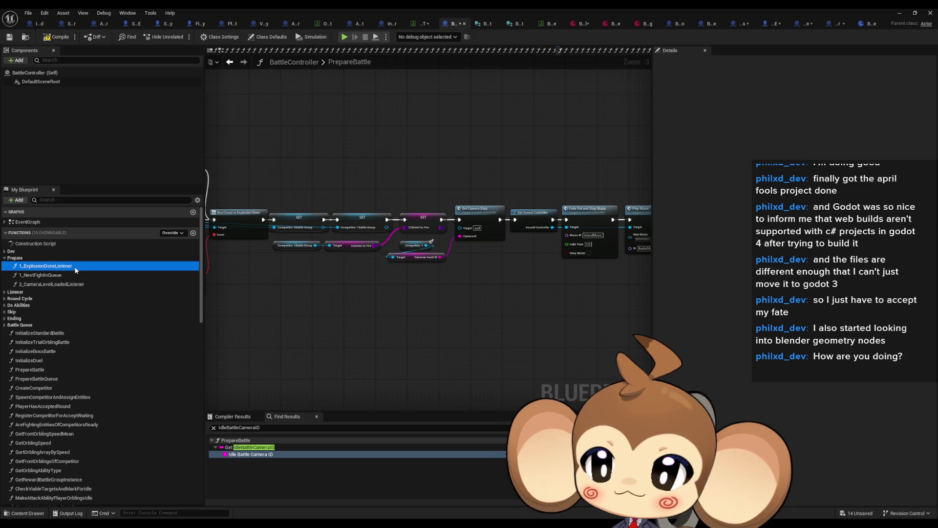
double_click(74, 266)
scroll(390, 270, up, 7)
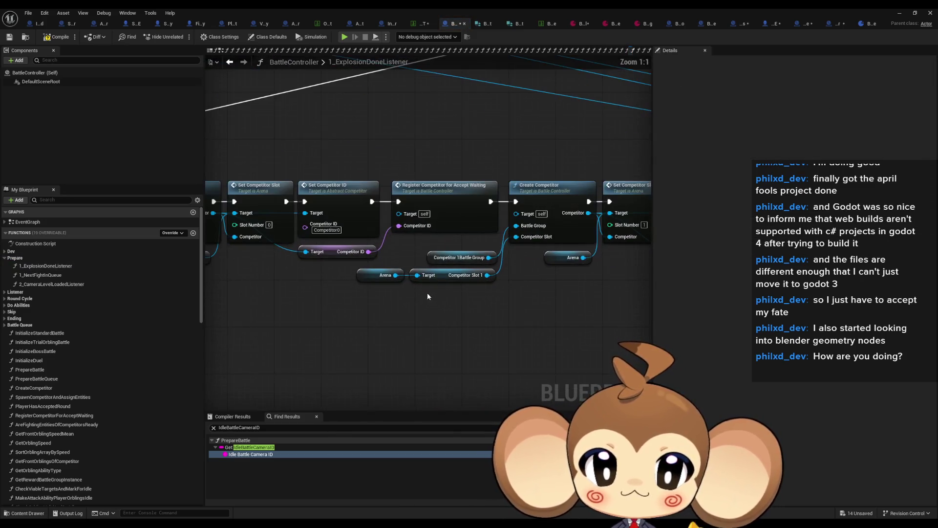
drag(464, 306, 478, 307)
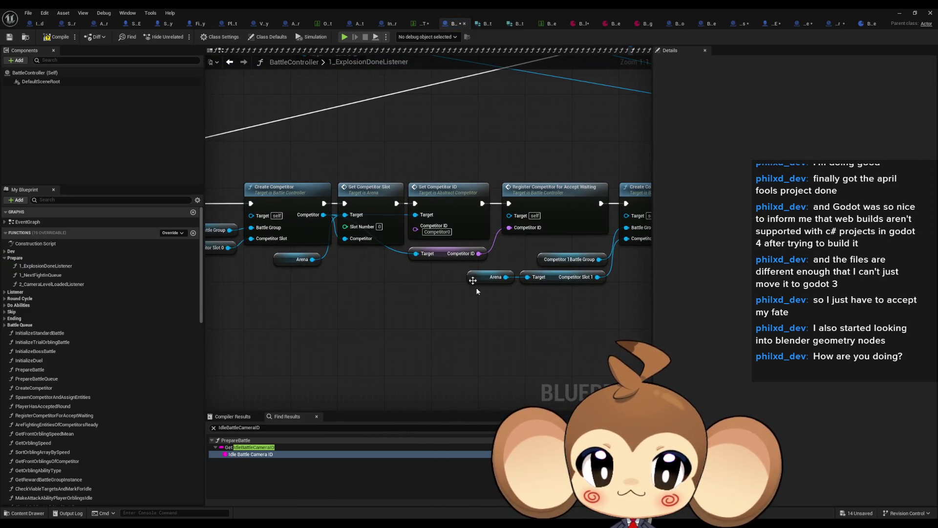
click(437, 232)
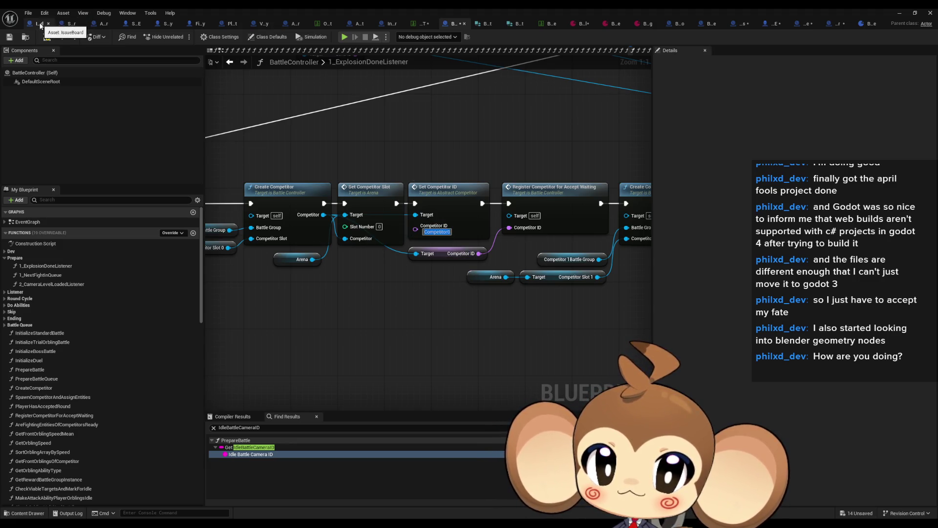
click(230, 62)
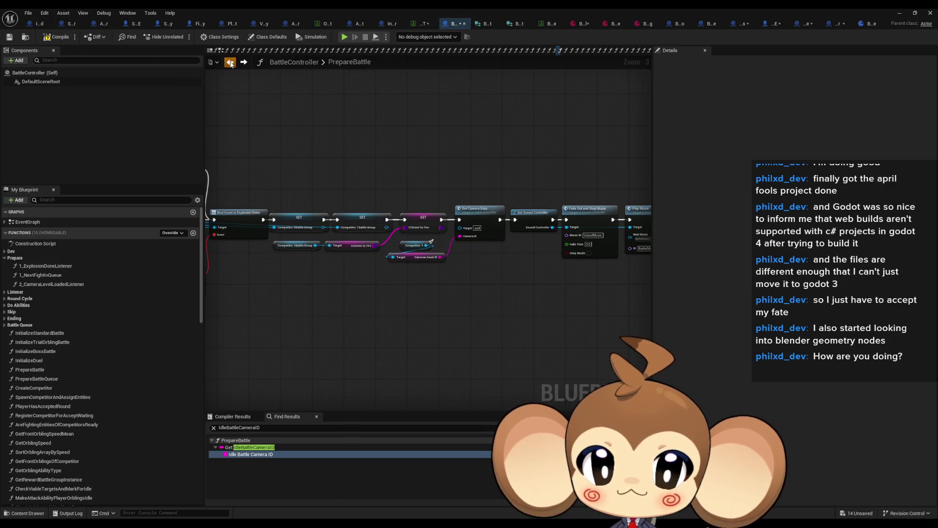
click(229, 62)
mouse_move(400, 212)
mouse_down()
mouse_move(451, 248)
mouse_move(366, 245)
mouse_up()
click(515, 277)
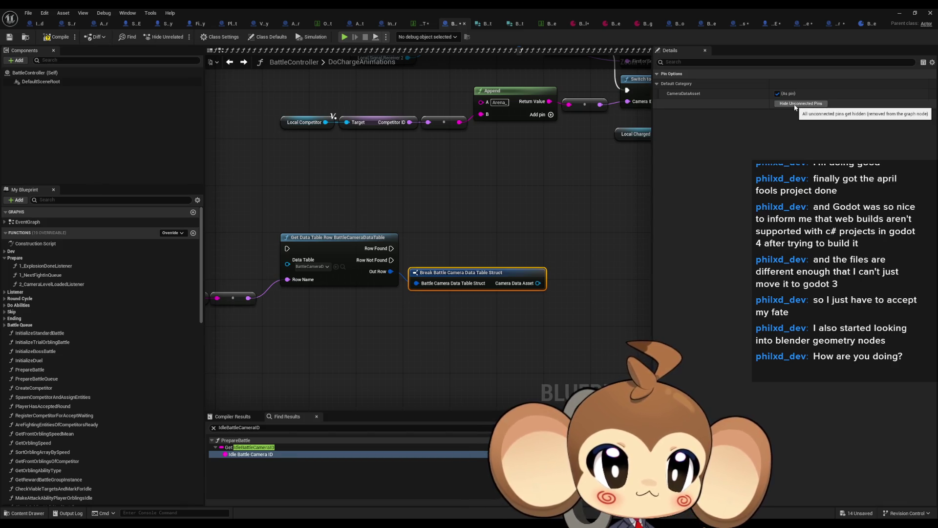
Add a Get Competitor 0Default Cam node from the Camera Data Asset pin.
mouse_move(537, 283)
mouse_down()
mouse_move(400, 315)
mouse_move(335, 370)
mouse_move(319, 358)
mouse_up()
text(get)
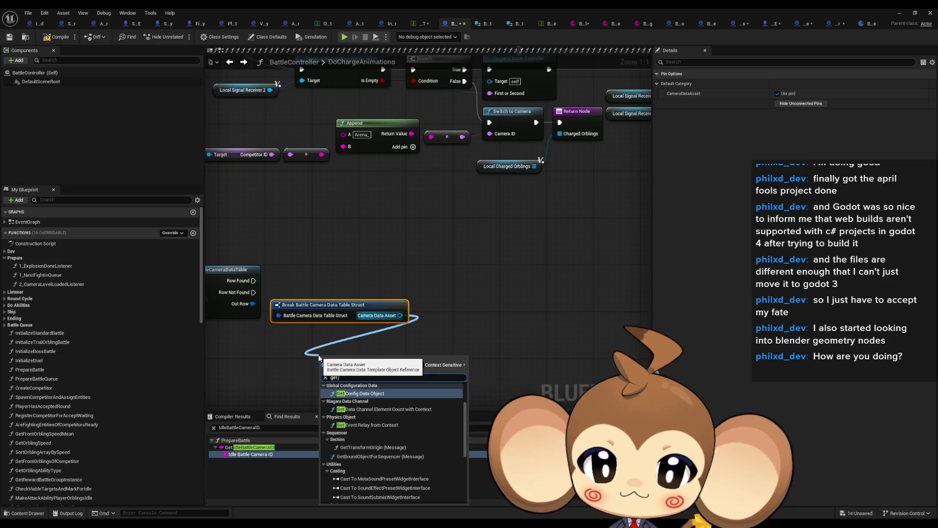
scroll(371, 415, down, 10)
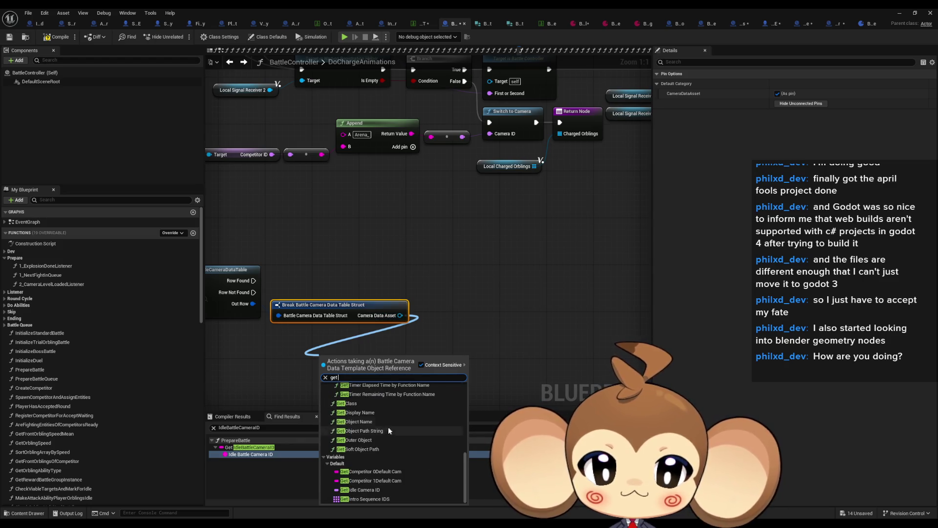
click(403, 472)
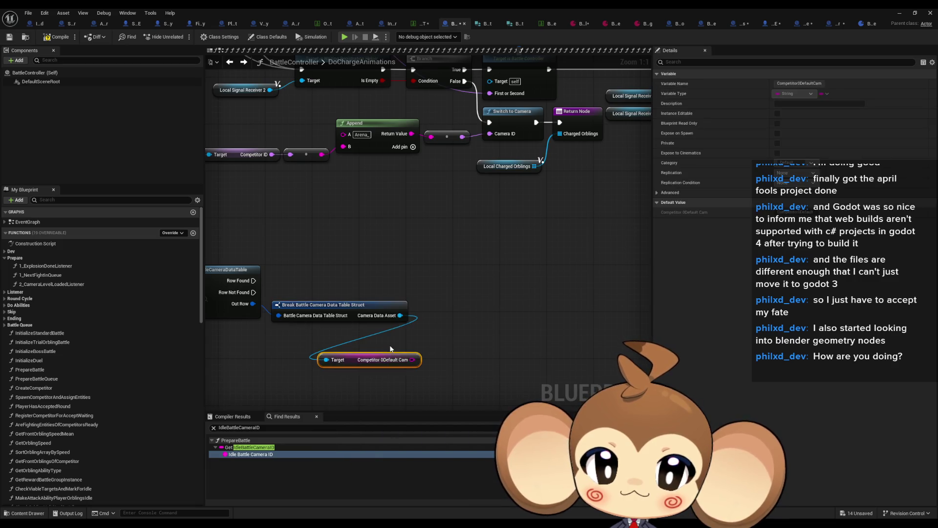
Add a Get Competitor 1Default Cam node and stack it under the Competitor 0 getter.
drag(400, 316, 329, 391)
text(get)
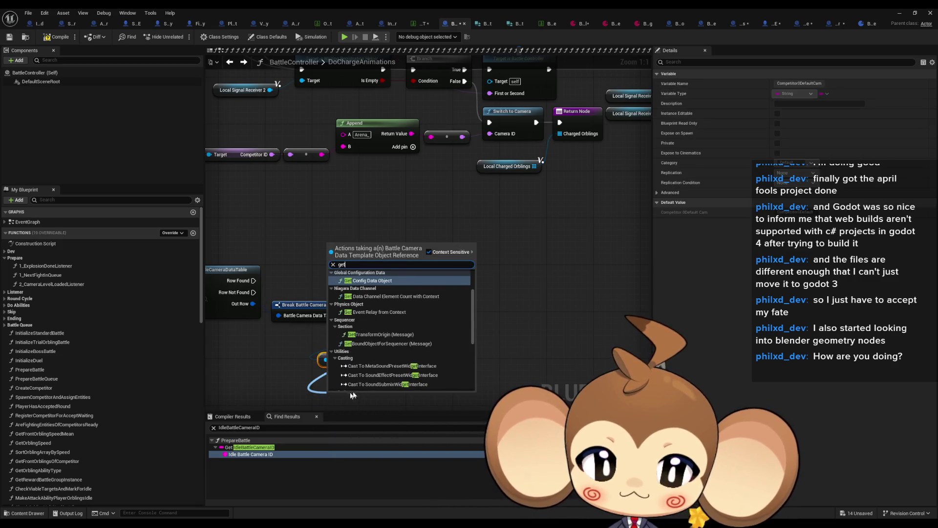
scroll(441, 341, down, 3)
click(416, 373)
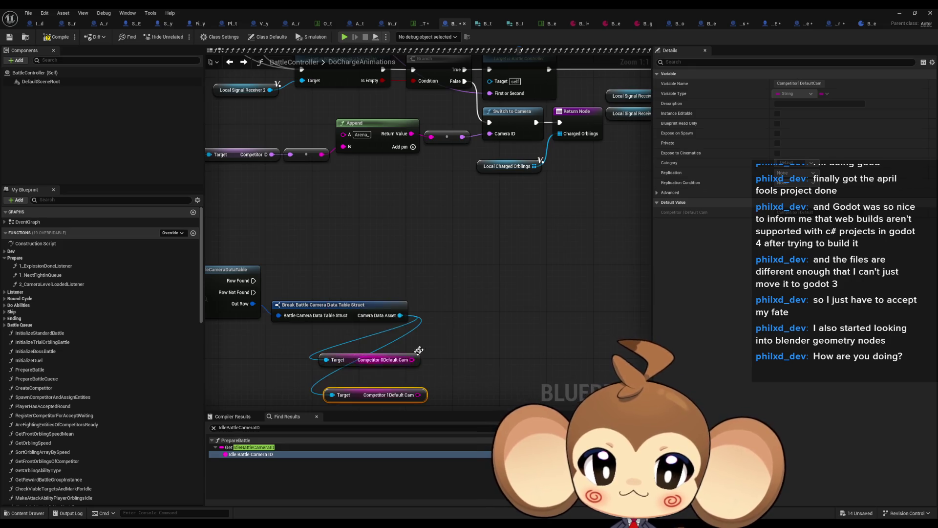
click(486, 308)
drag(353, 394, 354, 375)
click(439, 289)
scroll(426, 286, down, 3)
drag(412, 267, 456, 255)
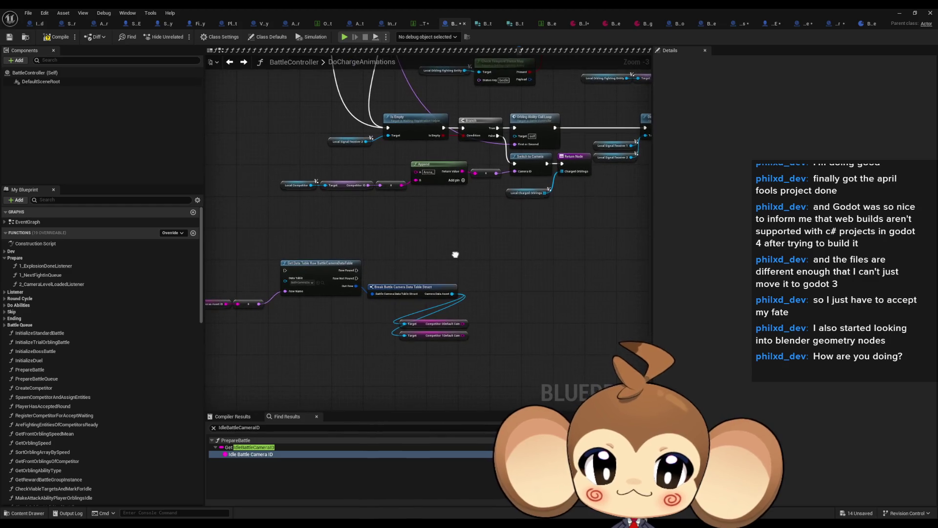
scroll(452, 258, up, 1)
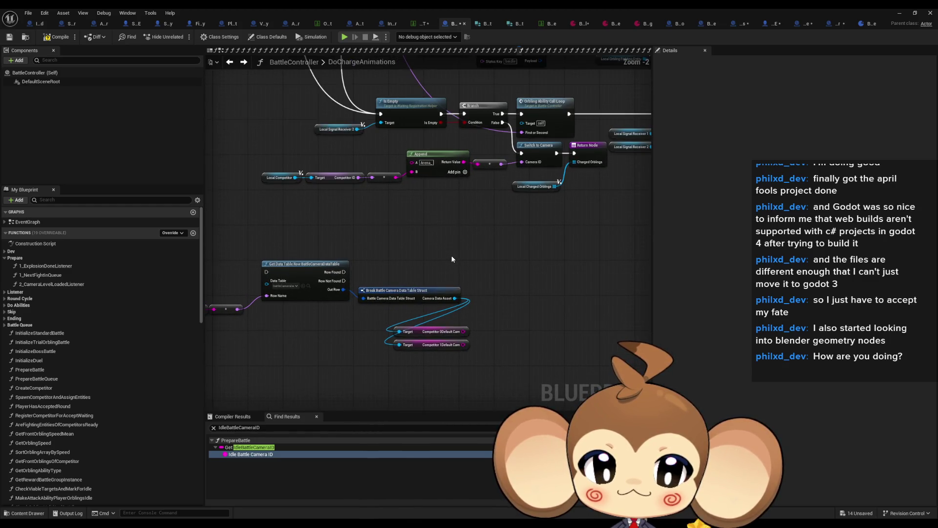
scroll(450, 259, up, 1)
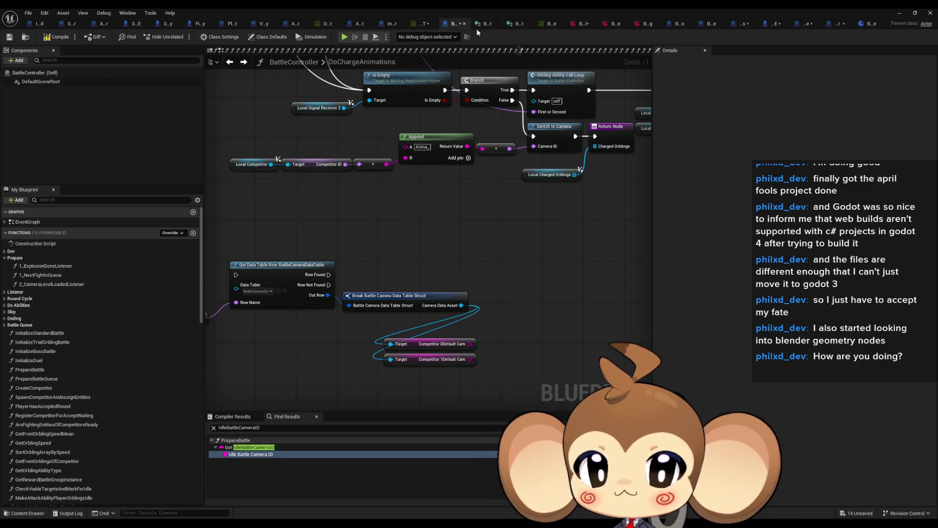
Browse BattleGroupInfoStruct, BattleCameraDataTable and BCD_IntroCrystal, then open BattleCameraDataTemplate.
click(519, 23)
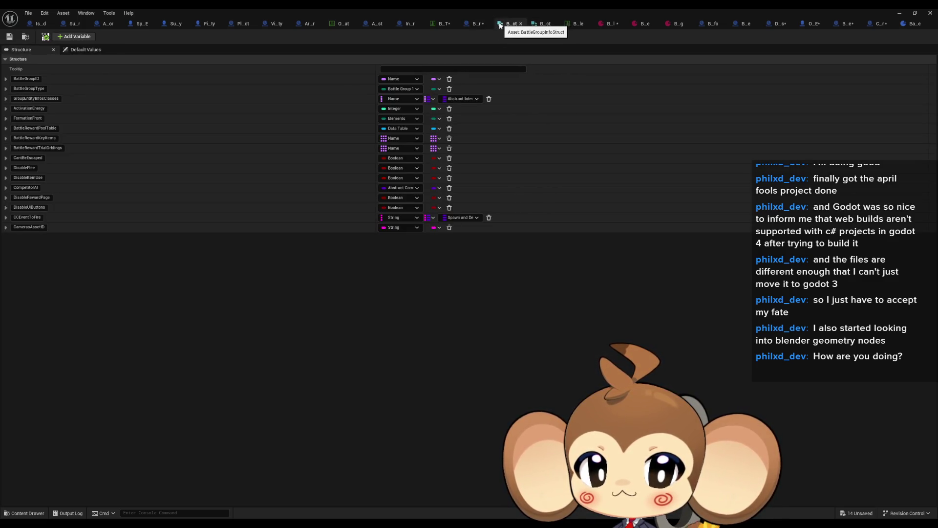
click(571, 25)
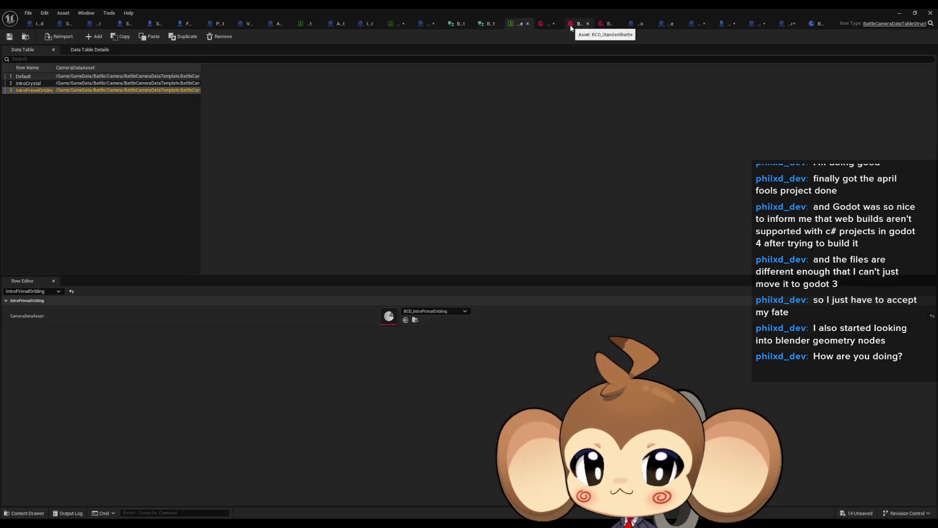
click(544, 25)
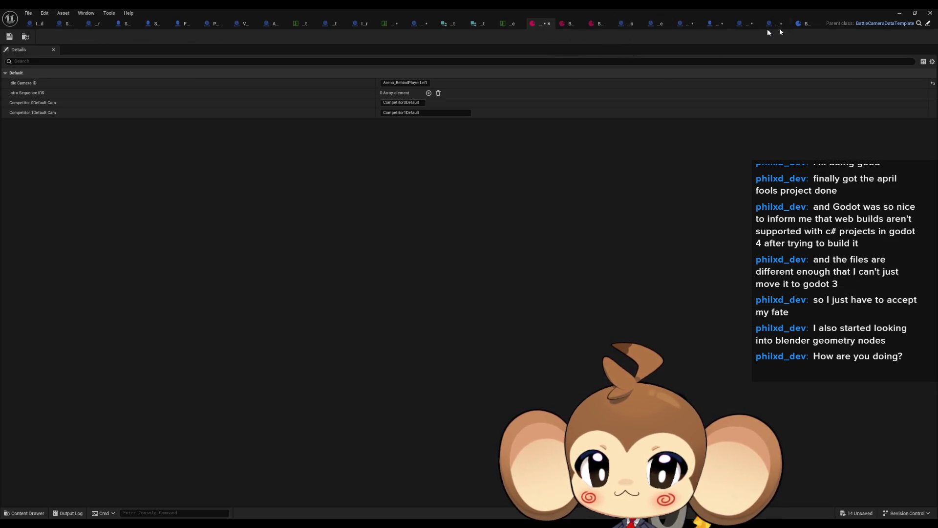
click(928, 25)
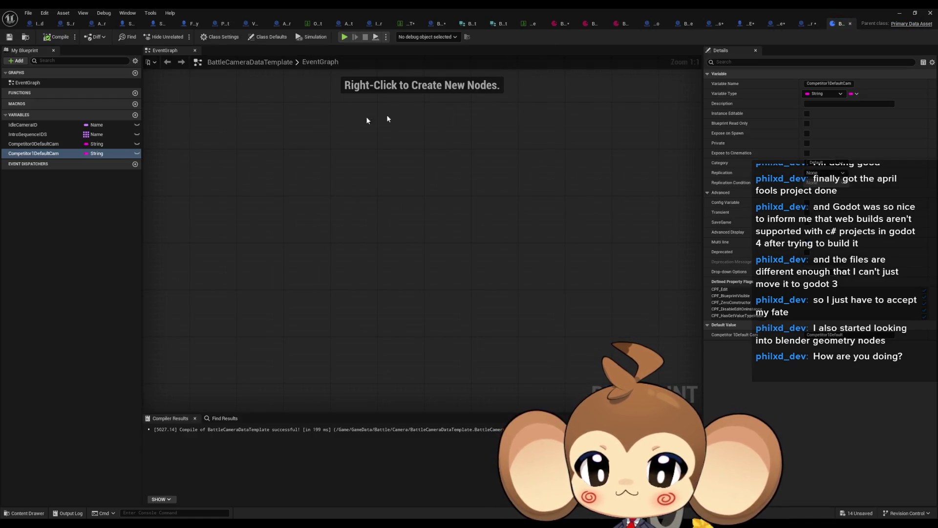
Inspect the Competitor0DefaultCam and Competitor1DefaultCam variables and the competitor camera's ID value.
click(34, 144)
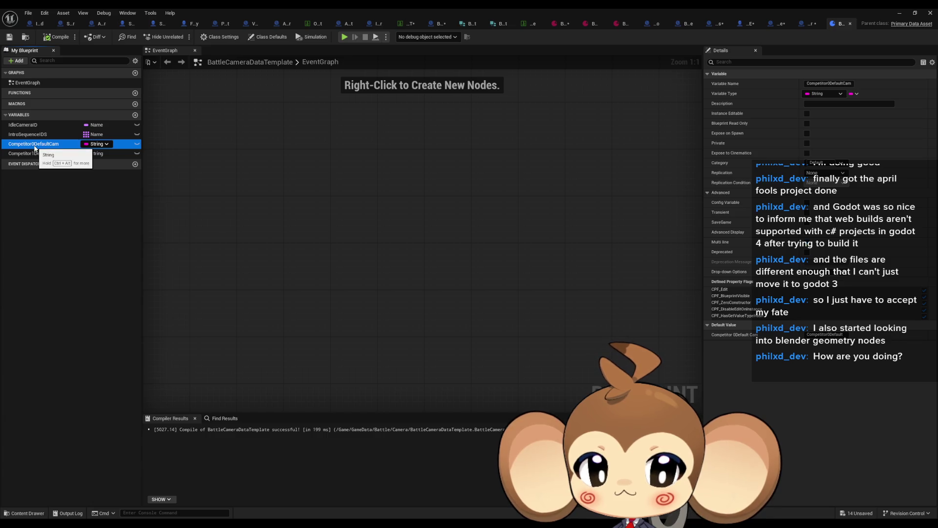
double_click(291, 8)
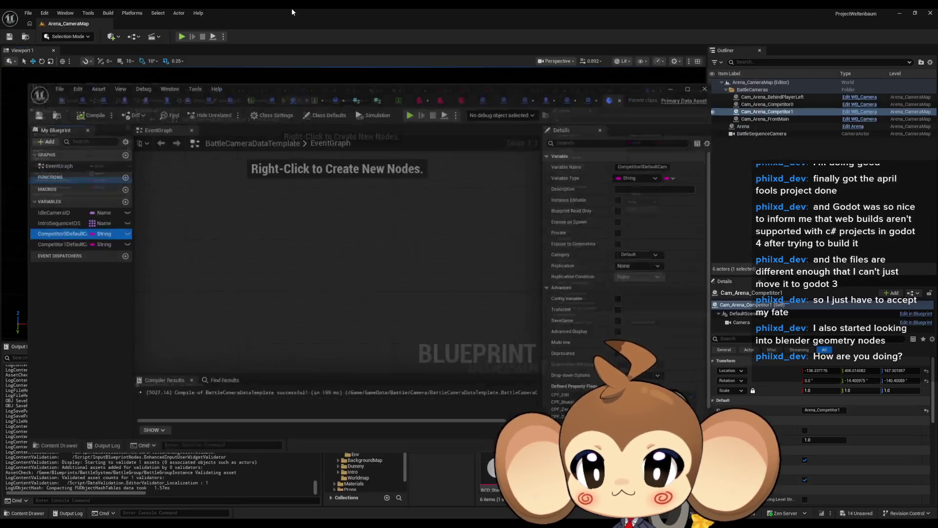
click(824, 410)
click(66, 247)
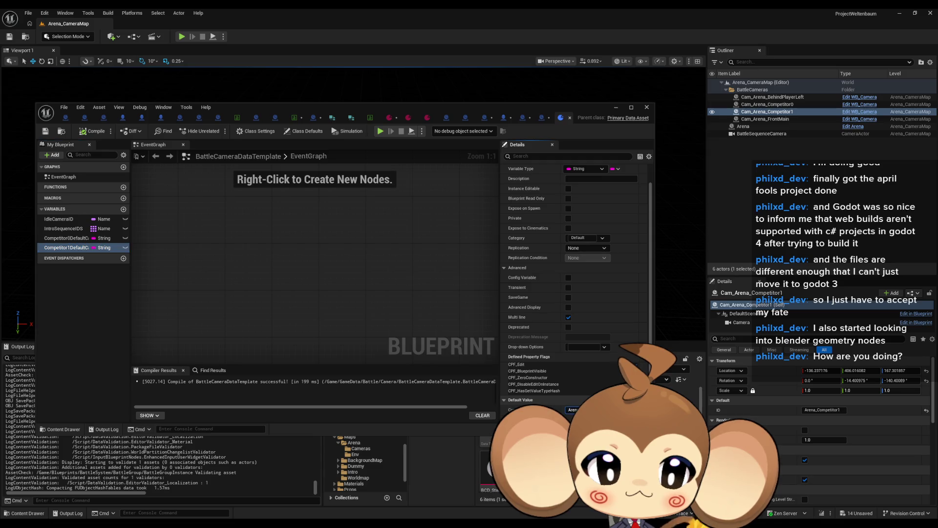
click(68, 238)
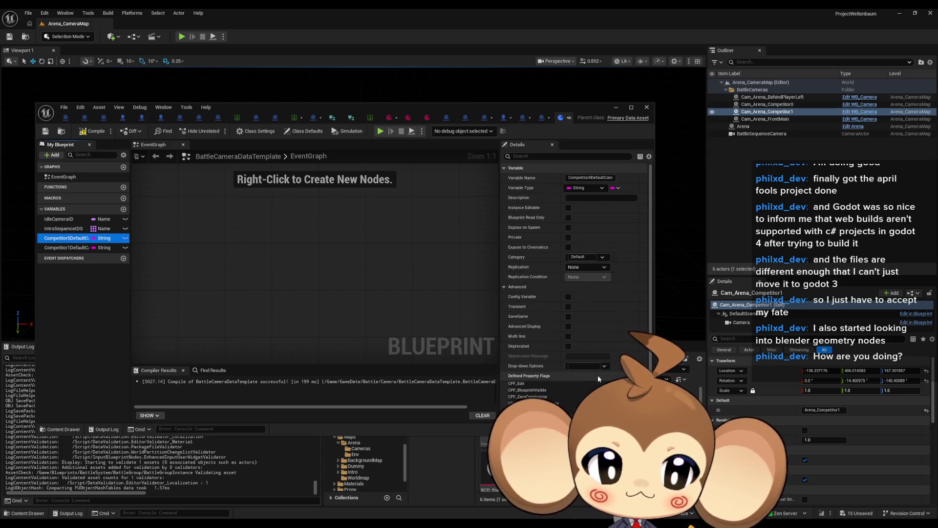
scroll(576, 293, down, 1)
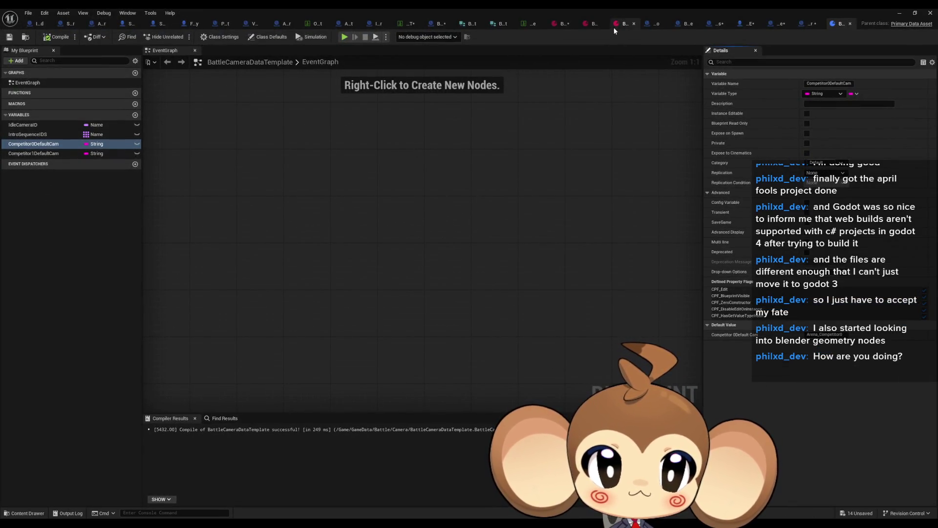
Look through the battle camera data assets, then go back to BattleController's DoChargeAnimations graph.
click(617, 23)
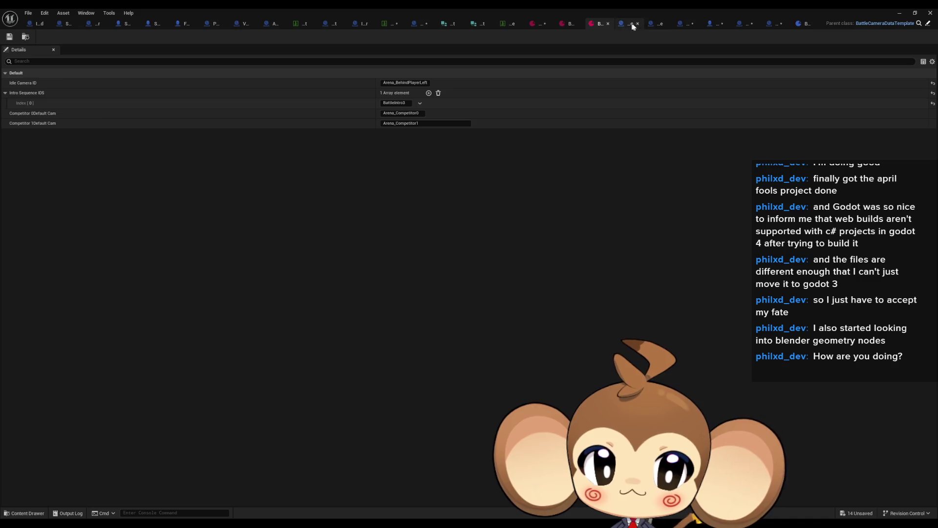
click(571, 23)
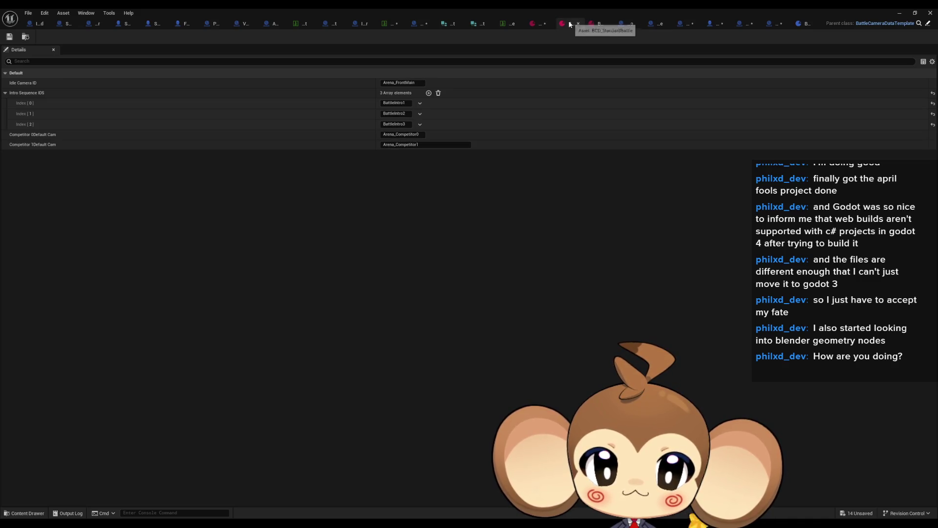
click(536, 25)
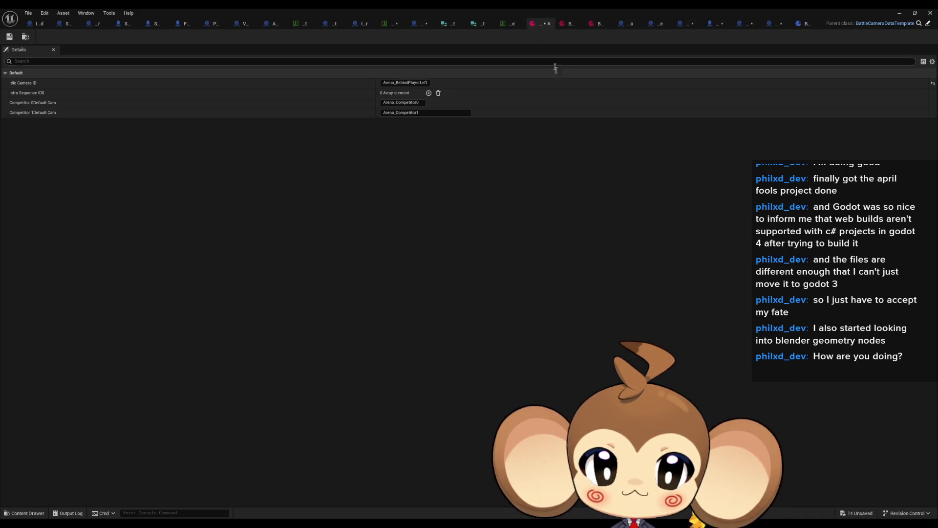
click(421, 24)
mouse_move(484, 264)
mouse_down()
mouse_move(500, 312)
mouse_move(676, 247)
mouse_move(496, 257)
mouse_move(500, 276)
mouse_up()
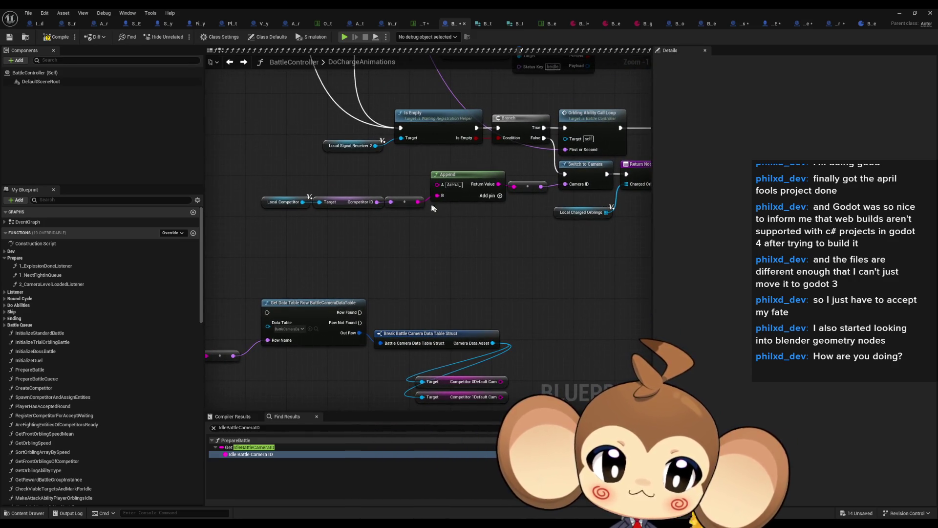
Move the Competitor ID nodes below the data table lookup and add an Equal, Case Insensitive (String) node.
drag(254, 178, 472, 209)
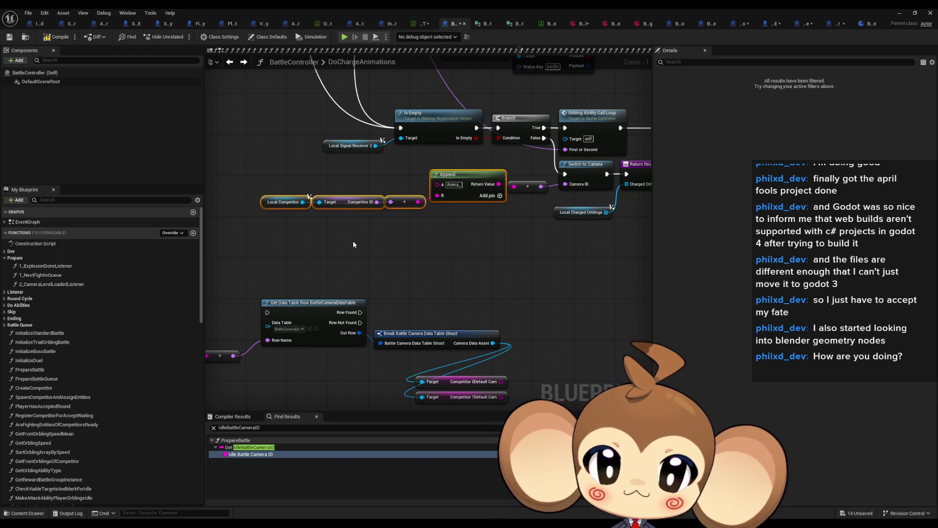
drag(331, 220, 453, 219)
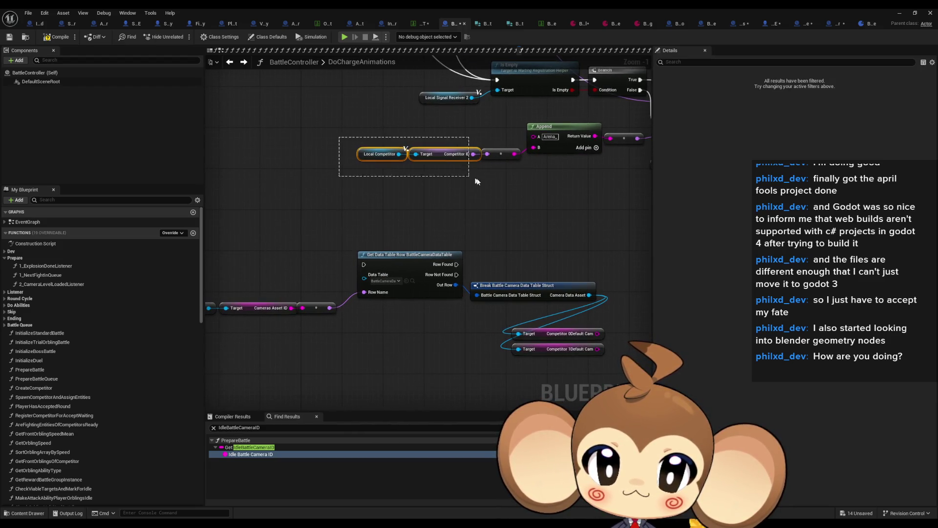
mouse_move(511, 157)
mouse_down()
mouse_move(323, 339)
mouse_move(403, 345)
mouse_move(436, 327)
mouse_up()
text(==)
key(Down)
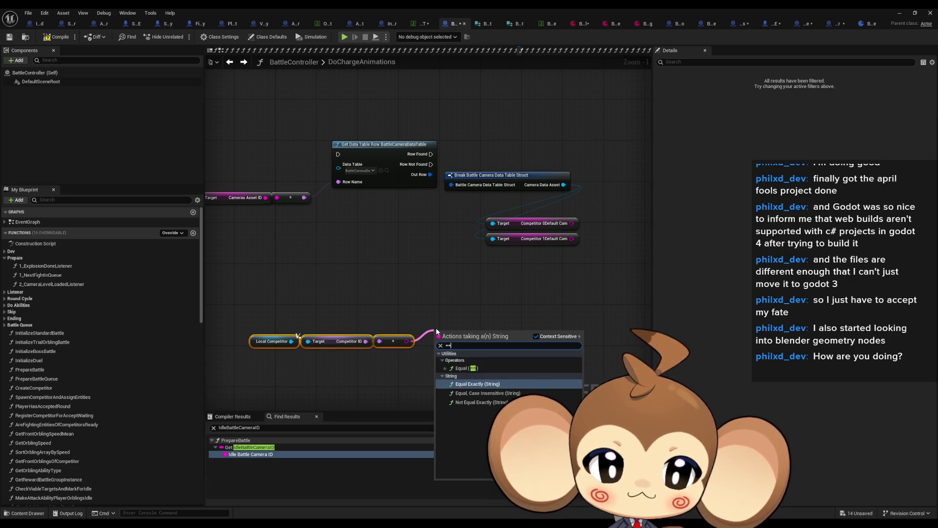
key(Down)
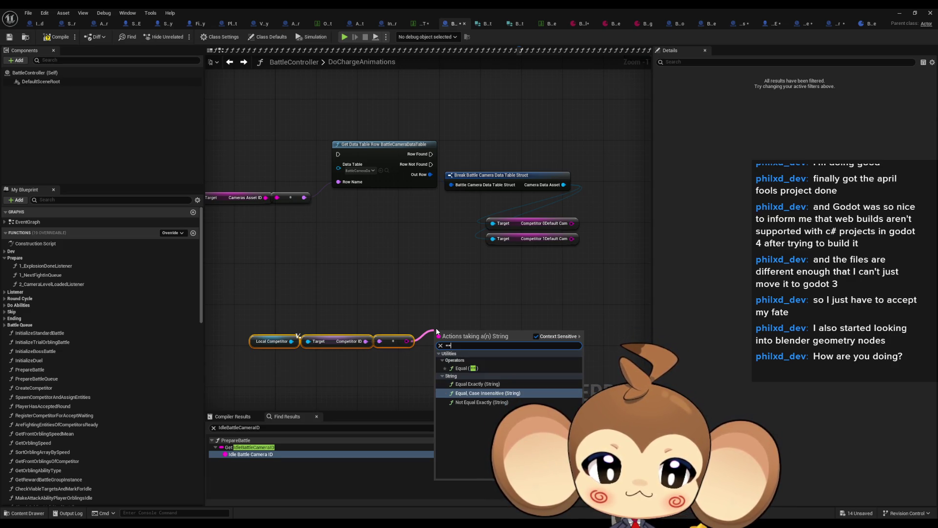
key(Return)
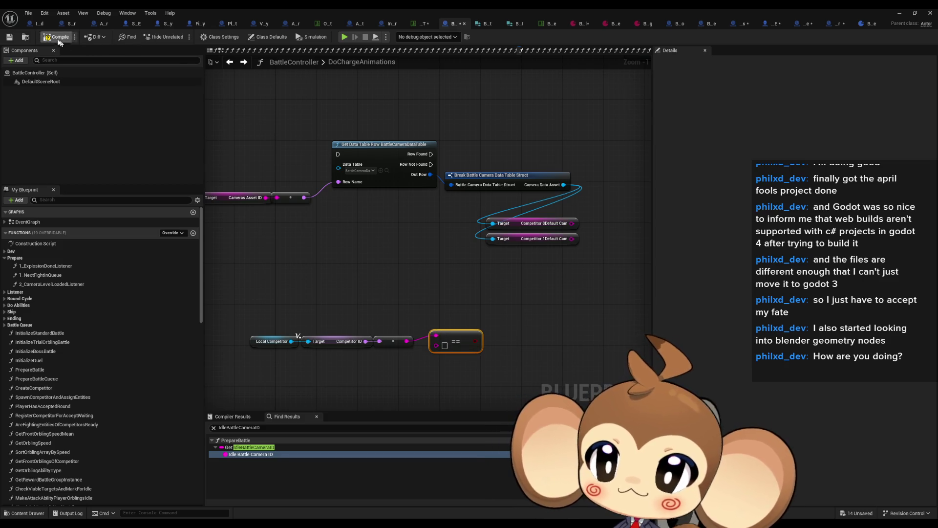
Feed the string comparison result into the Condition of a new Branch node.
double_click(46, 266)
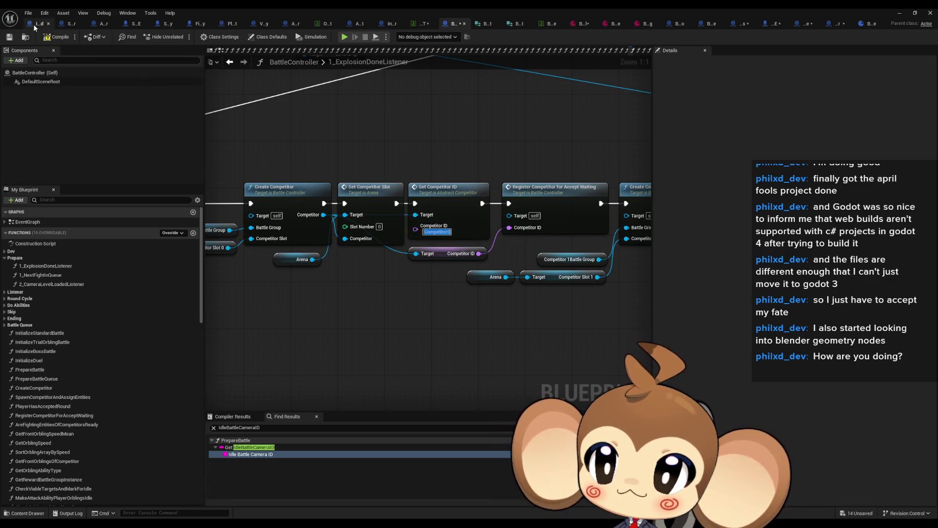
click(231, 62)
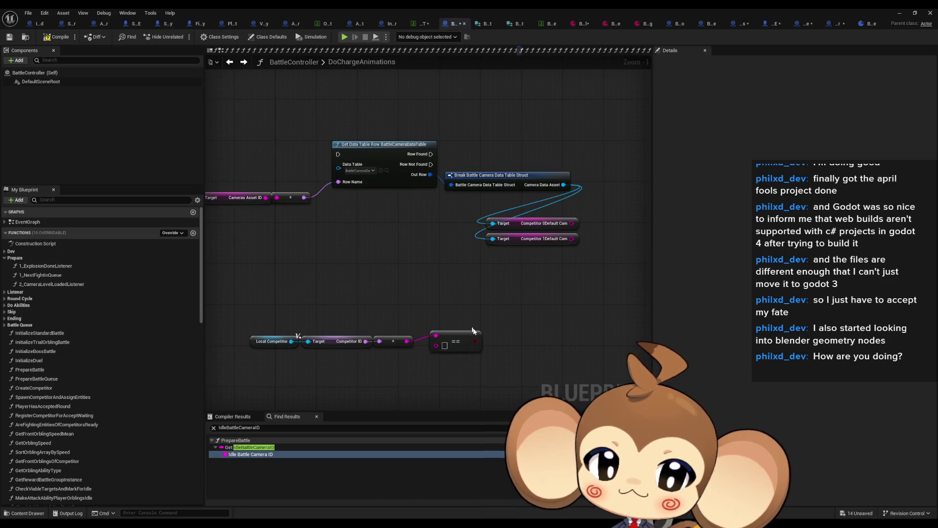
click(491, 340)
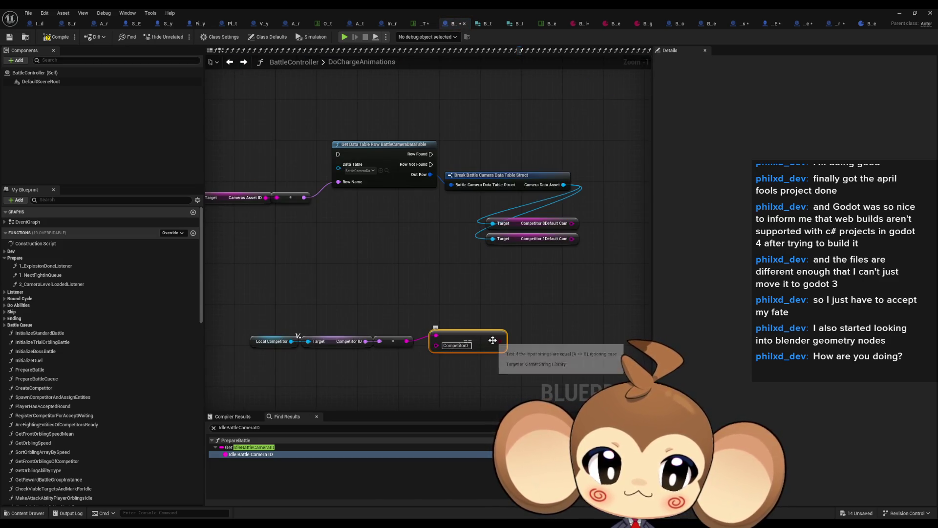
drag(499, 340, 527, 286)
text(if)
key(Return)
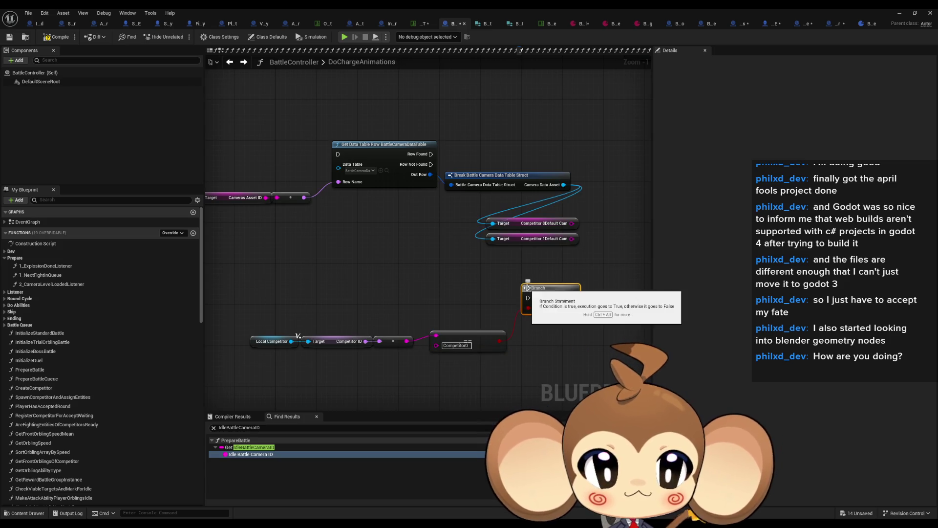
drag(450, 275, 488, 275)
Reposition the Branch and move the Competitor-to-Return Node chain down beneath it.
scroll(489, 275, down, 3)
scroll(457, 310, up, 2)
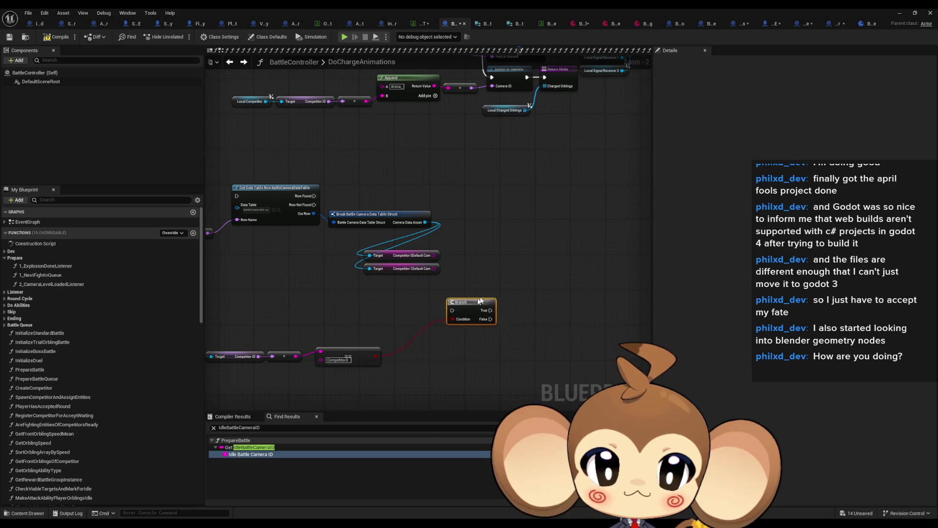
drag(457, 309, 473, 288)
drag(434, 255, 466, 282)
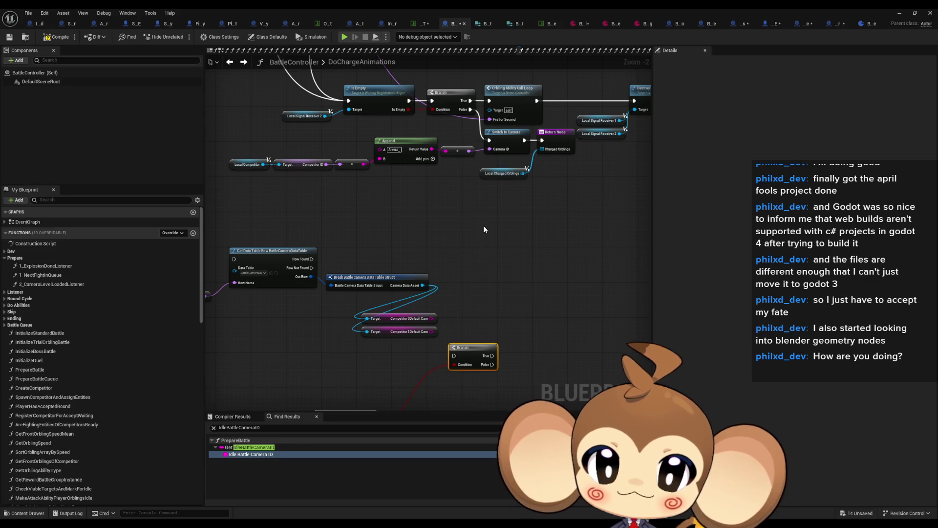
click(507, 141)
drag(516, 251, 479, 307)
drag(260, 216, 310, 215)
mouse_move(242, 183)
mouse_down()
mouse_move(540, 242)
mouse_move(568, 258)
mouse_up()
mouse_move(567, 192)
mouse_down()
mouse_move(577, 261)
mouse_move(567, 269)
mouse_move(633, 320)
mouse_move(637, 342)
mouse_up()
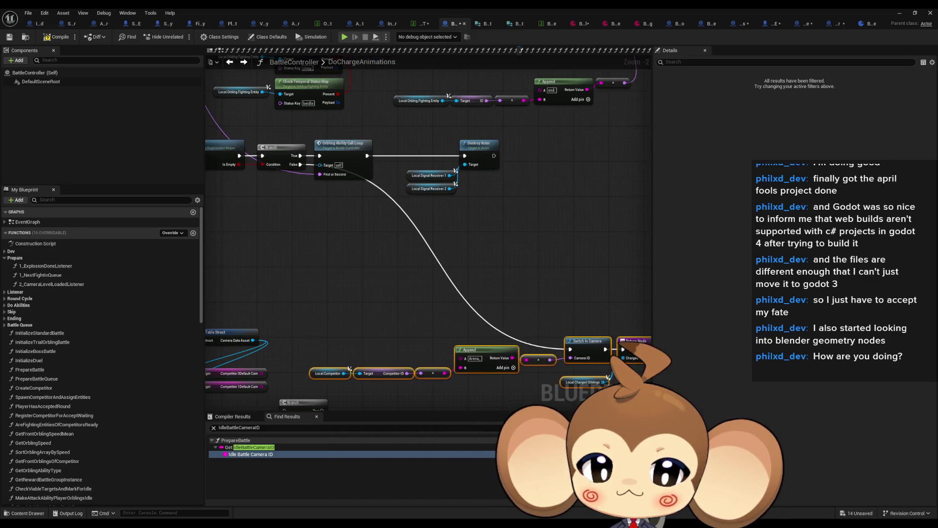
Paste copies of Switch to Camera with its camera input beside the Branch.
click(433, 316)
drag(433, 317, 441, 262)
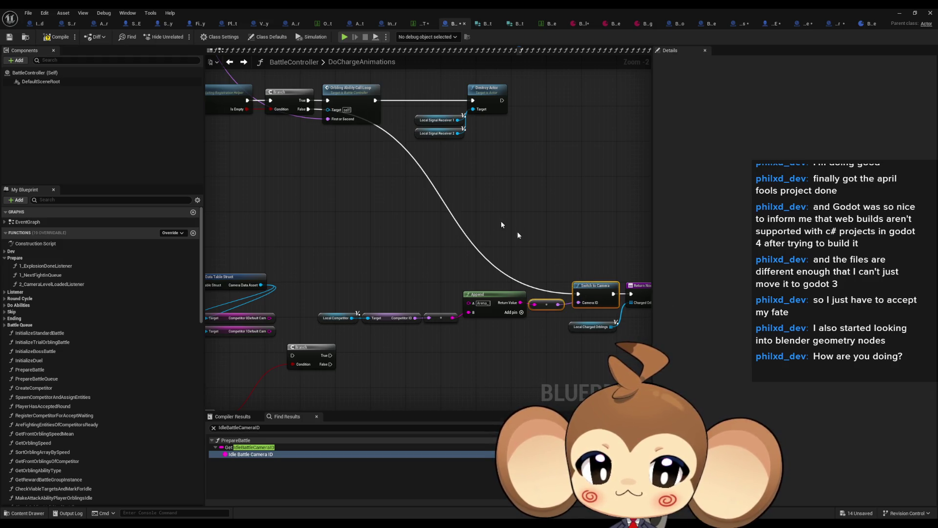
key(ctrl+v)
key(ctrl+v)
drag(393, 175, 392, 190)
mouse_move(276, 228)
mouse_down()
mouse_move(324, 238)
mouse_move(445, 213)
mouse_up()
Run one Switch to Camera on True and one on False, fed by Competitor 0 and 1 default cams.
drag(499, 342, 550, 184)
drag(498, 348, 551, 214)
mouse_move(438, 304)
mouse_down()
mouse_move(506, 195)
mouse_move(436, 318)
mouse_move(319, 245)
mouse_up()
mouse_move(286, 284)
mouse_down()
mouse_move(457, 157)
mouse_move(753, 178)
mouse_move(427, 169)
mouse_move(455, 147)
mouse_move(427, 131)
mouse_up()
Duplicate Return Node and Local Charged Orblings so each Switch to Camera ends in a Return Node.
click(345, 218)
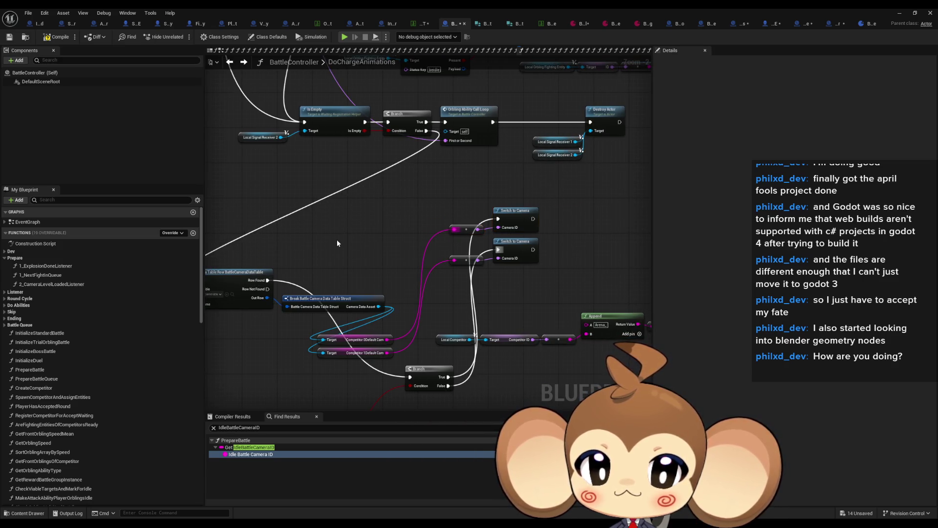
scroll(337, 239, down, 1)
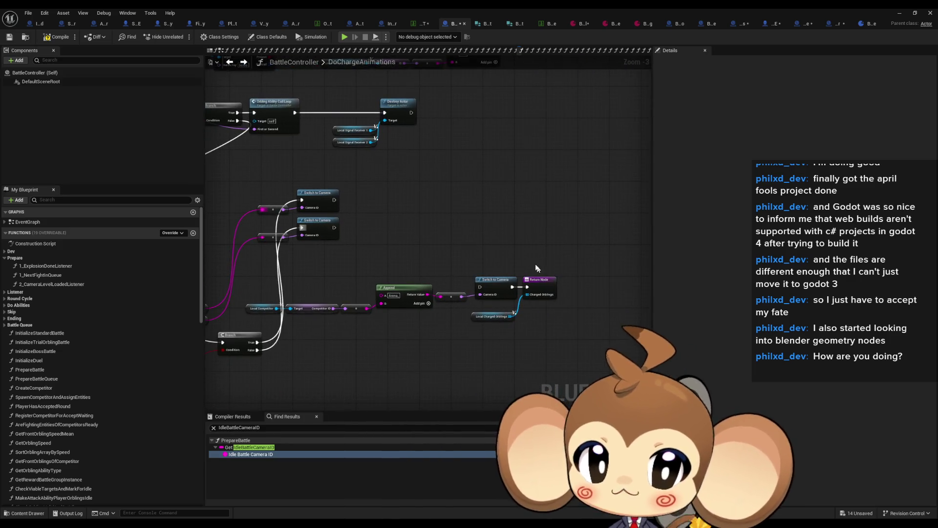
drag(487, 314, 537, 261)
key(ctrl+c)
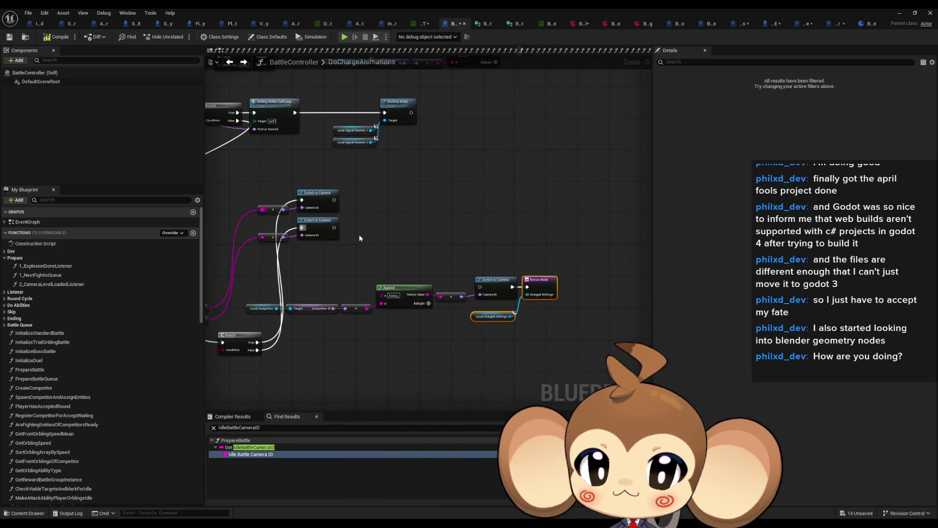
key(ctrl+v)
scroll(393, 226, up, 3)
drag(402, 224, 320, 224)
drag(320, 183, 338, 193)
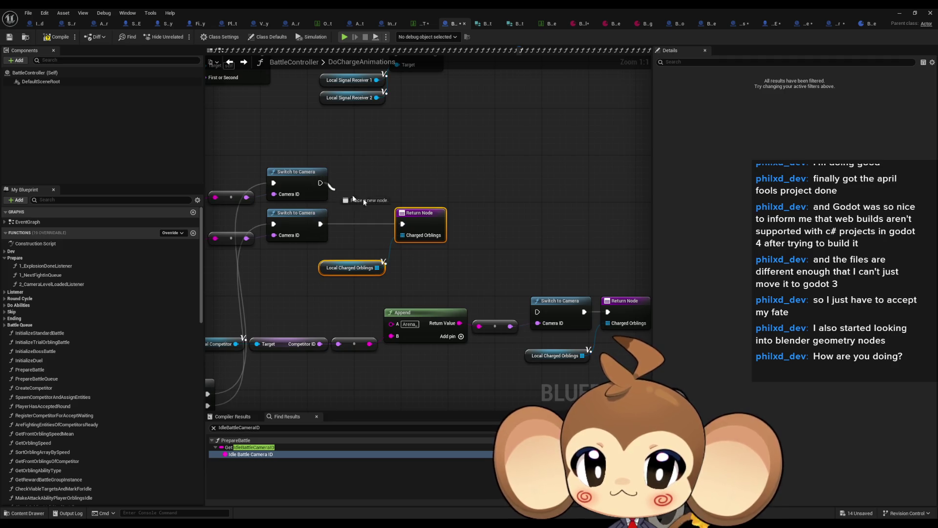
drag(405, 227, 404, 225)
Pan across the DoChargeAnimations graph to review the finished camera branching.
scroll(433, 182, down, 5)
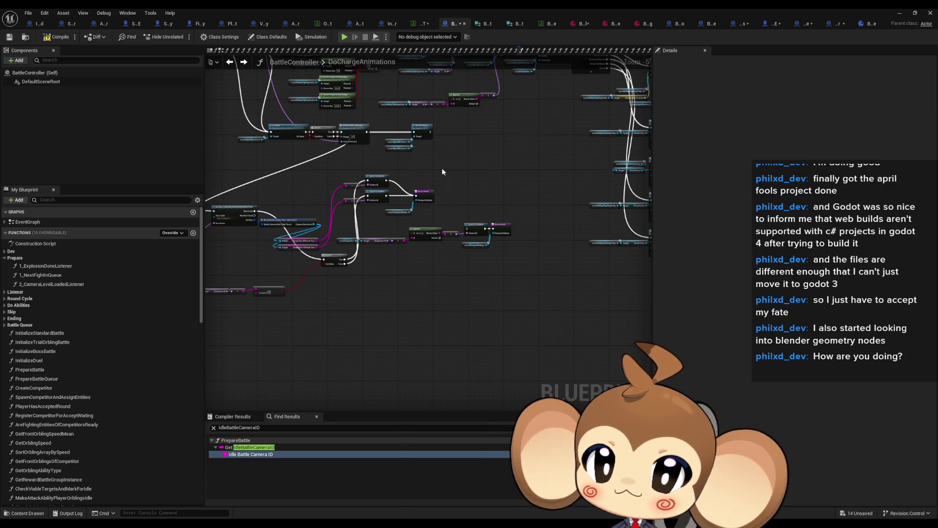
drag(423, 192, 471, 189)
mouse_move(377, 268)
mouse_down()
mouse_move(379, 287)
mouse_move(367, 284)
mouse_up()
scroll(367, 284, up, 3)
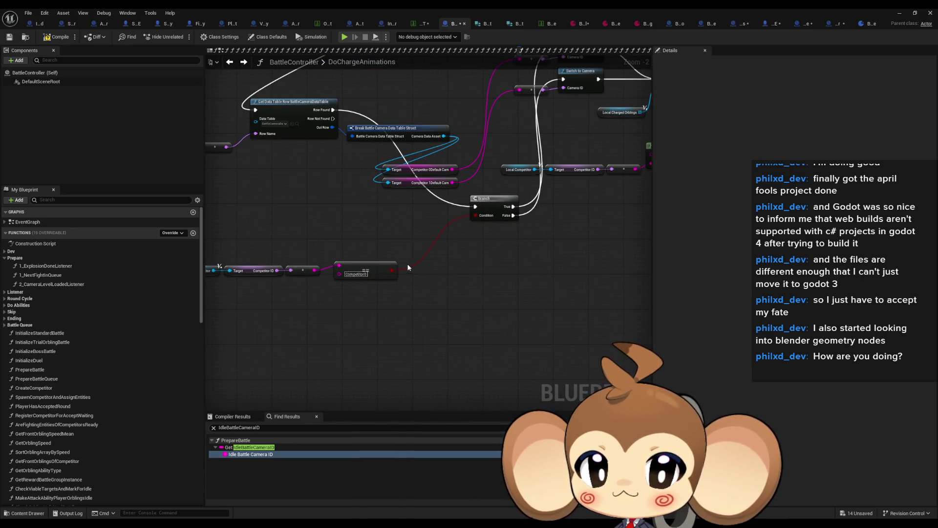
drag(414, 237, 491, 344)
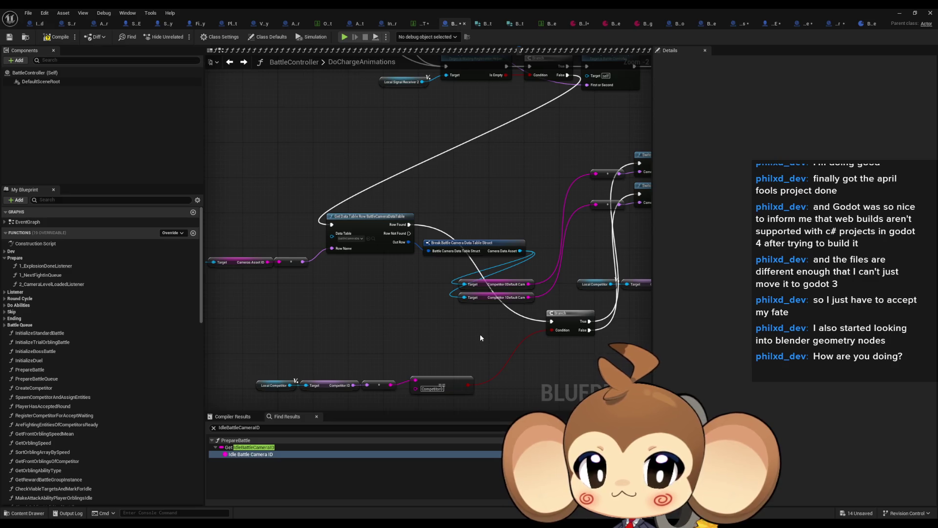
scroll(480, 333, down, 1)
mouse_move(413, 320)
mouse_down()
mouse_move(406, 338)
mouse_move(388, 342)
mouse_up()
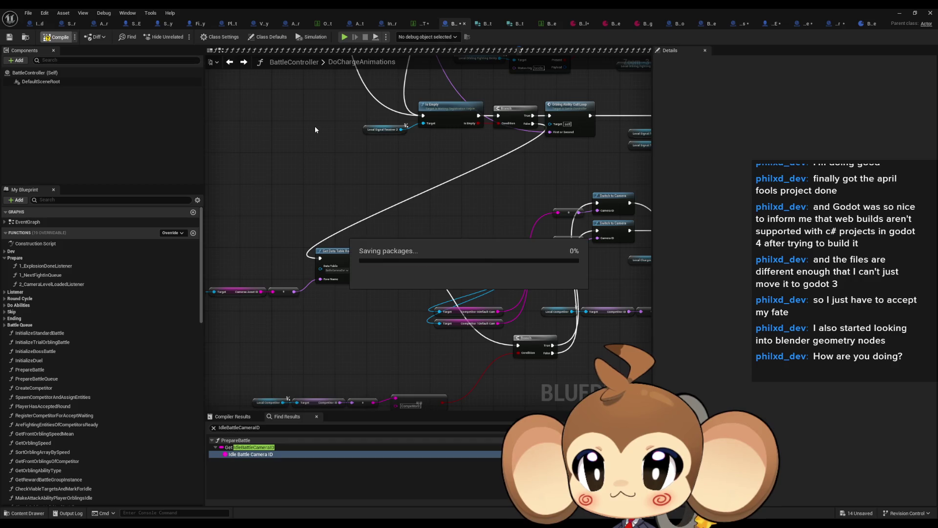
Find all Switch to Camera references by class member, collapsing the 2_CameraLevelLoadedListener and EvolutionProcedure results.
mouse_move(427, 211)
mouse_down()
mouse_move(421, 188)
mouse_move(372, 185)
mouse_up()
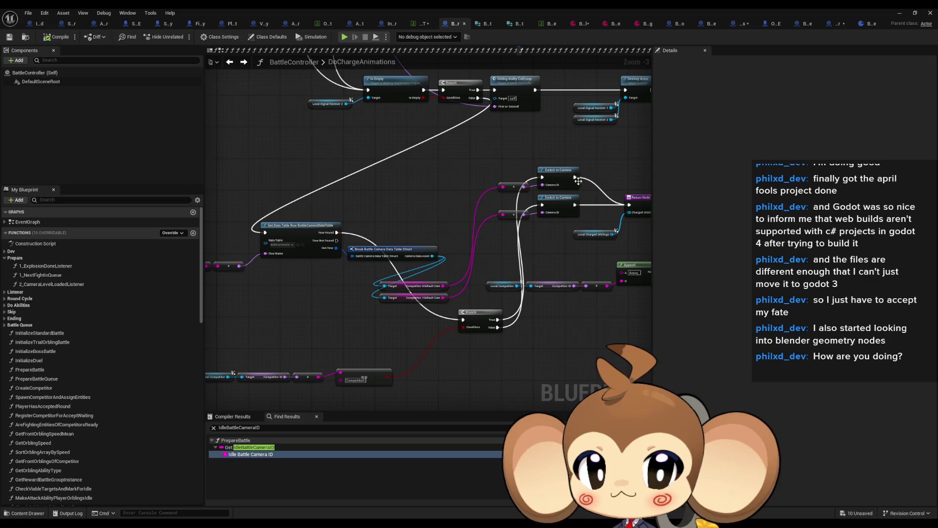
right_click(551, 182)
mouse_move(589, 257)
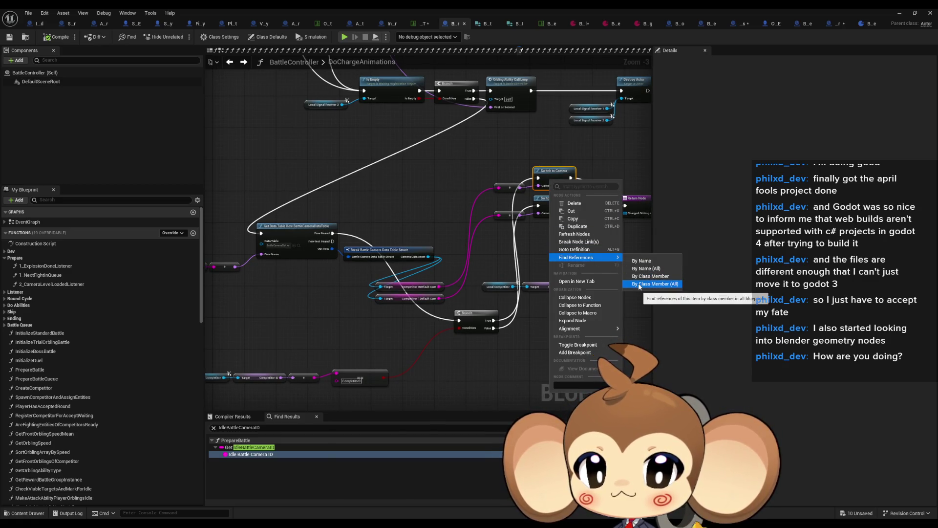
click(389, 286)
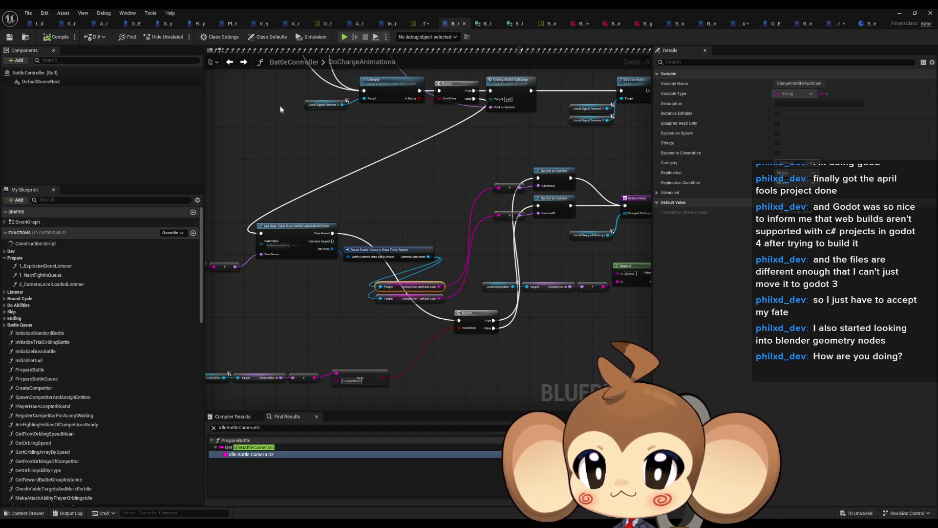
scroll(538, 206, up, 3)
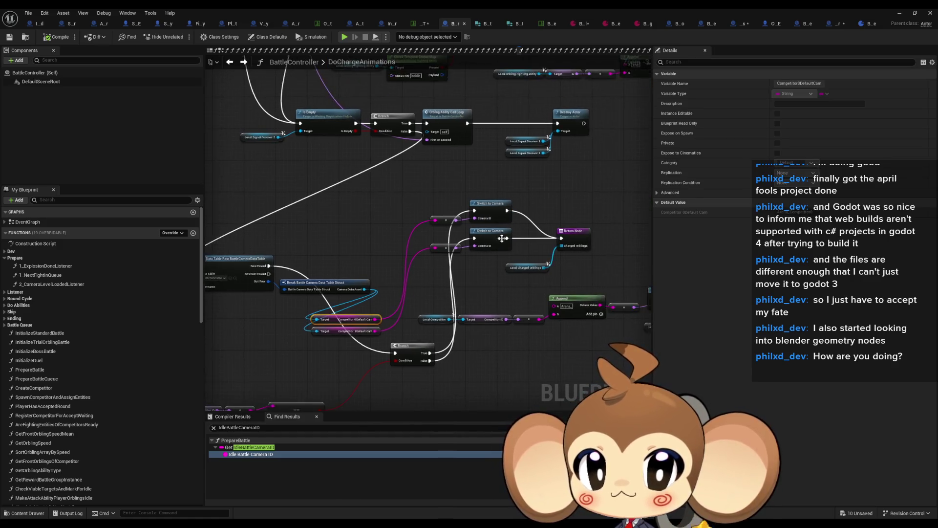
right_click(482, 239)
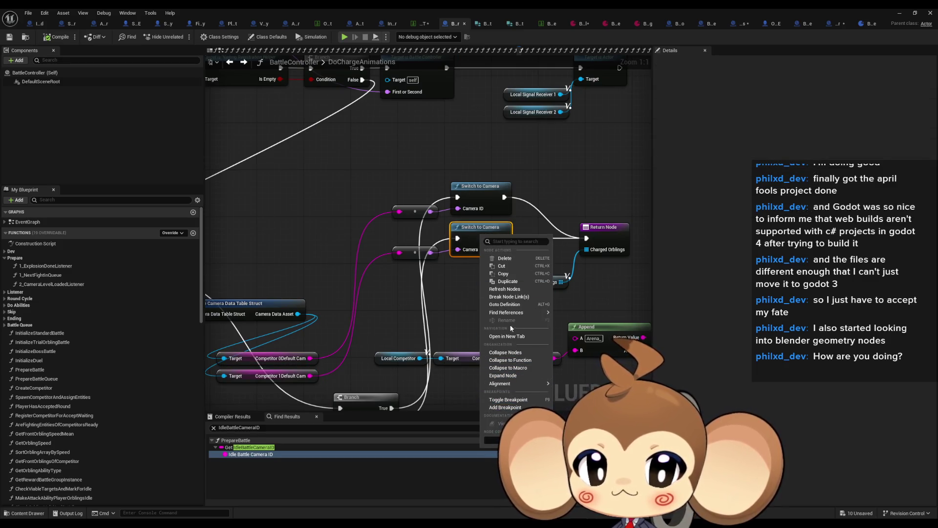
mouse_move(553, 313)
click(581, 331)
scroll(372, 333, down, 3)
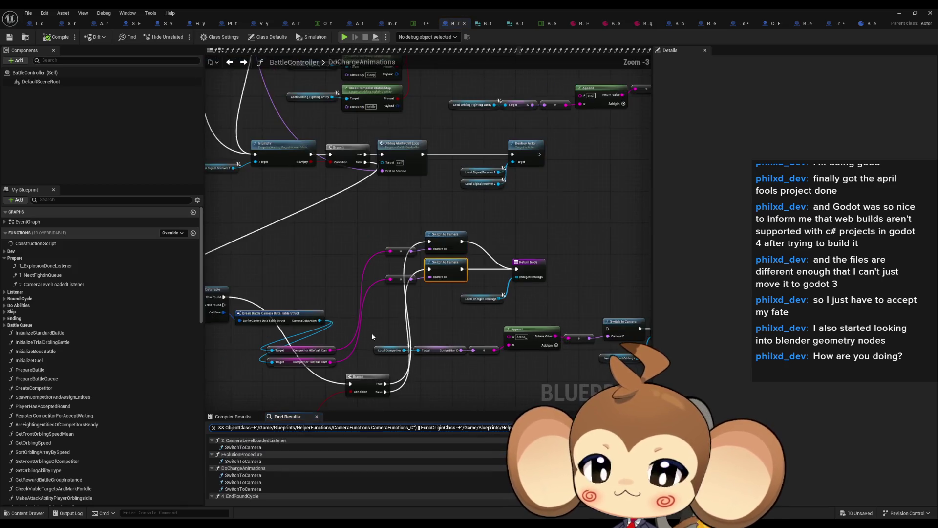
click(211, 440)
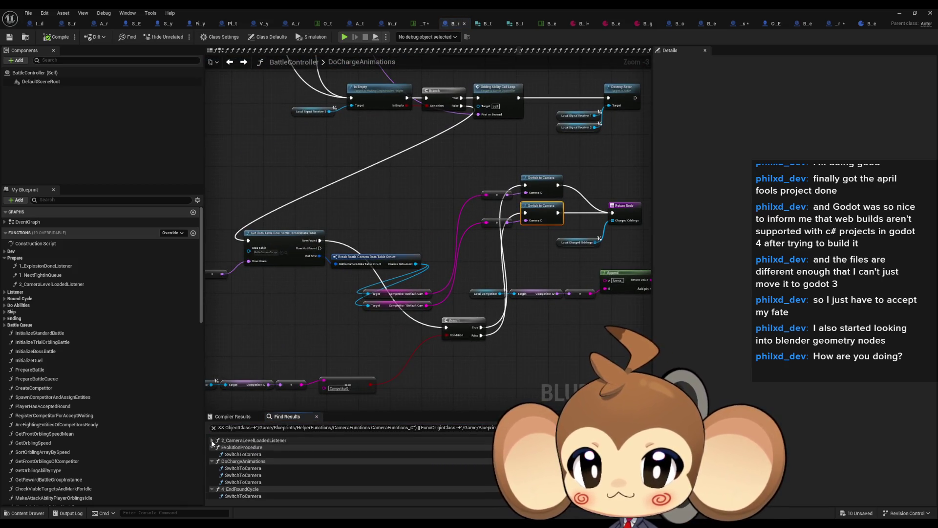
click(212, 445)
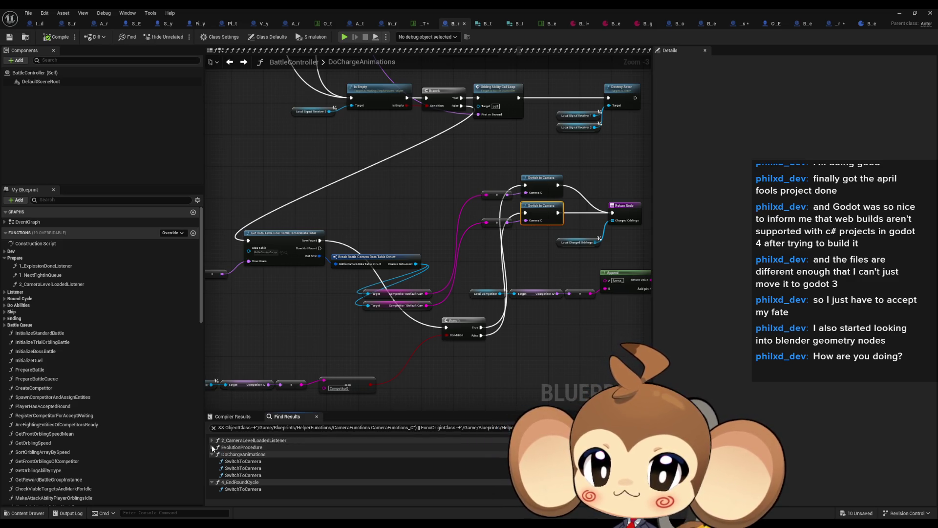
Jump to the DoChargeAnimations Switch to Camera call and frame its camera branching nodes.
double_click(246, 462)
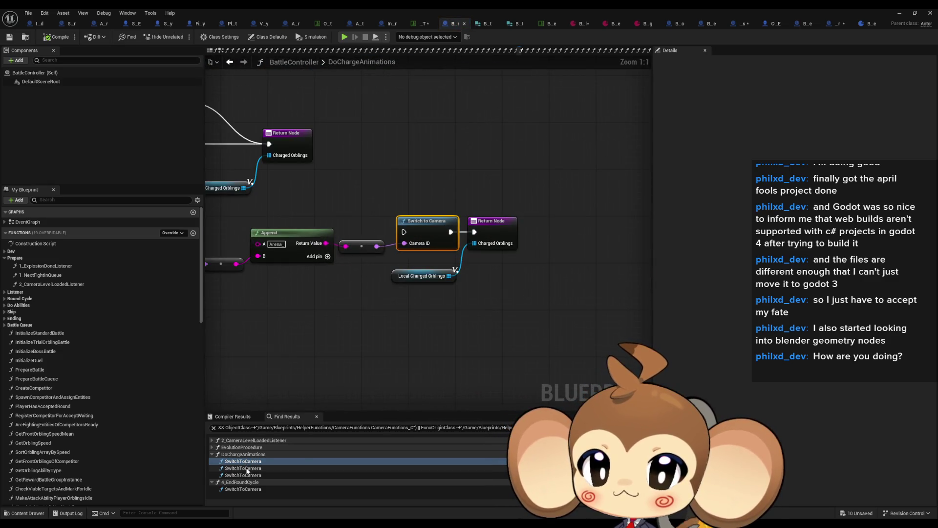
scroll(391, 293, down, 2)
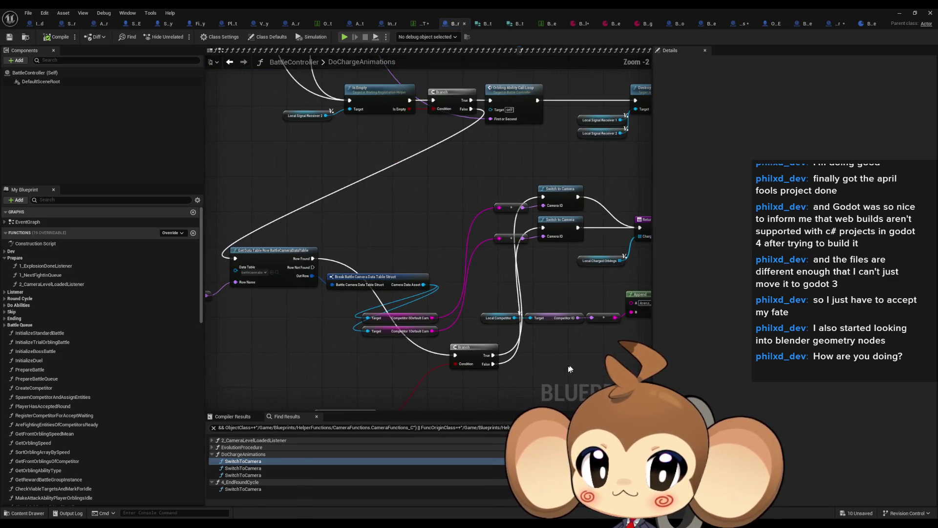
scroll(392, 310, down, 2)
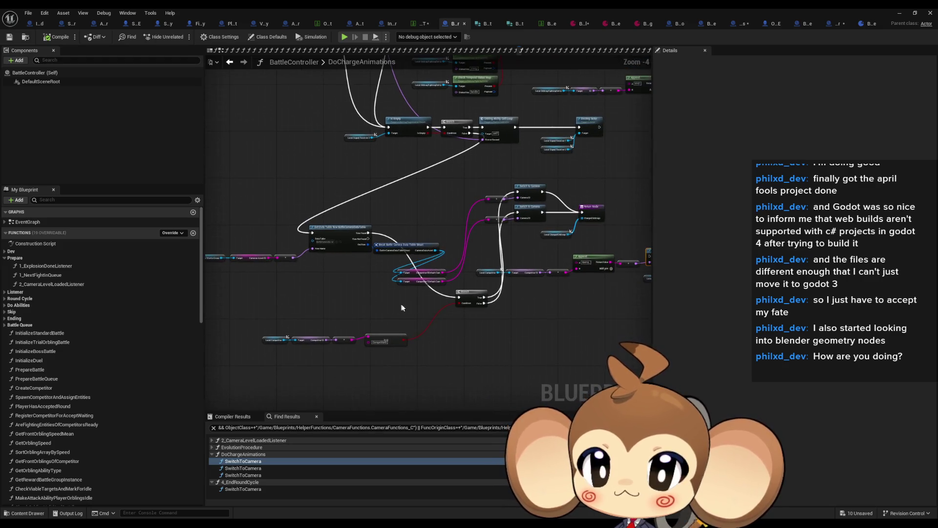
right_click(522, 219)
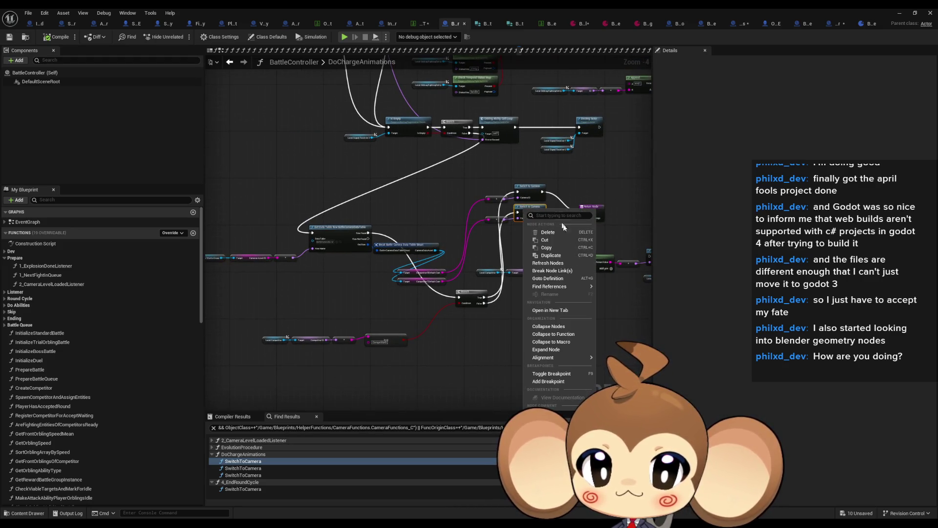
mouse_move(577, 286)
click(625, 309)
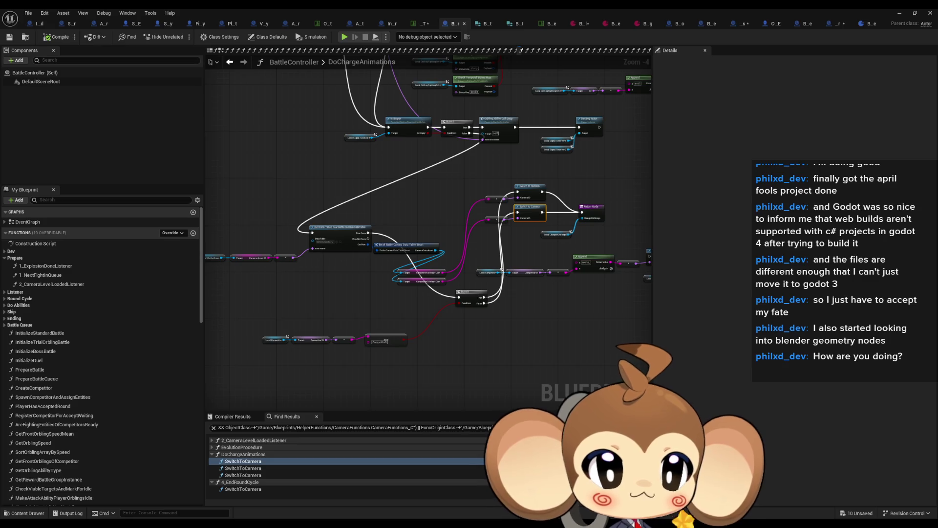
mouse_move(231, 225)
mouse_down()
mouse_move(323, 219)
mouse_move(273, 195)
mouse_move(543, 342)
mouse_up()
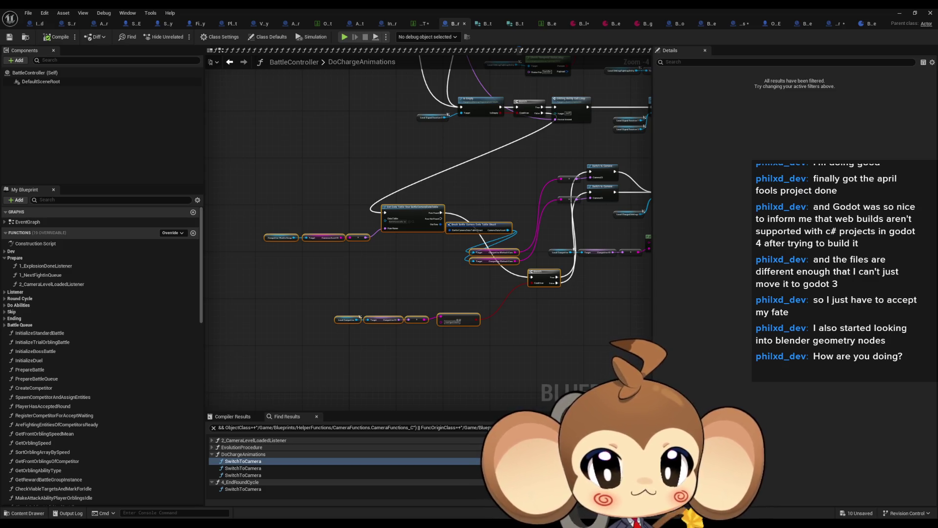
double_click(243, 489)
Paste the camera branching nodes into SwitchCameraToTarget above the existing chain.
mouse_move(349, 201)
mouse_down()
mouse_move(609, 202)
mouse_move(569, 241)
mouse_up()
key(ctrl+v)
drag(470, 158, 414, 273)
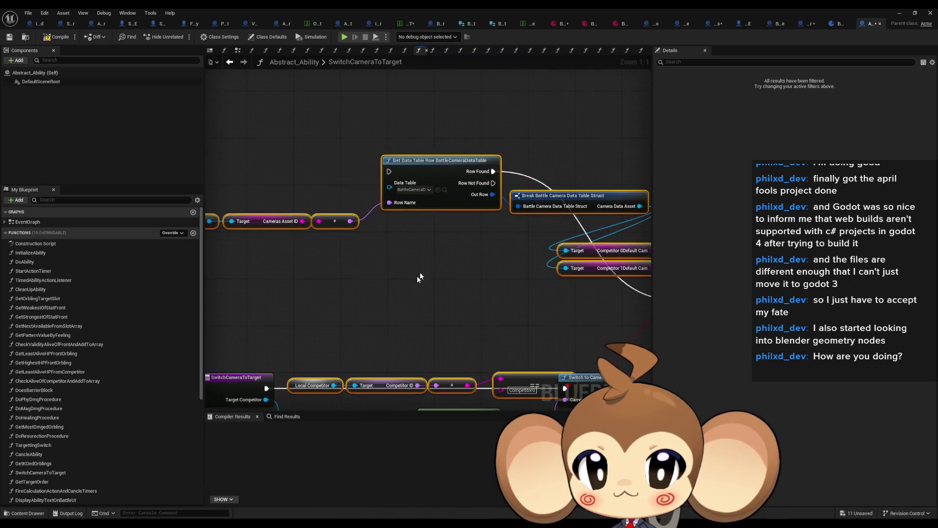
drag(444, 205, 446, 128)
click(434, 236)
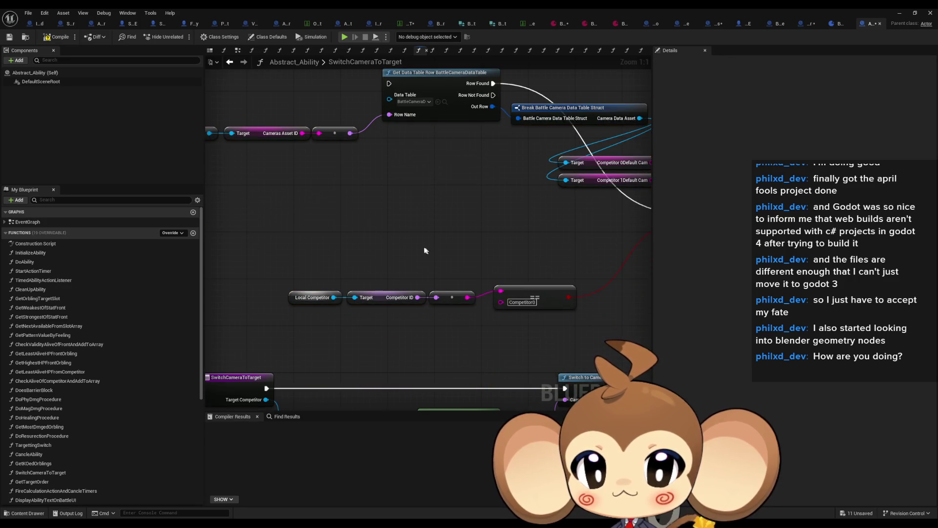
scroll(415, 247, down, 2)
mouse_move(414, 249)
mouse_down()
mouse_move(408, 226)
mouse_move(426, 253)
mouse_up()
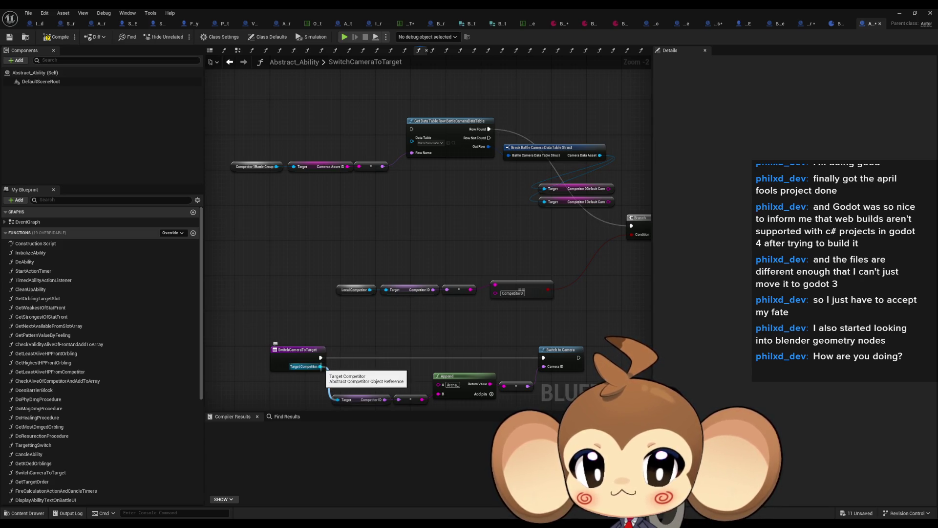
drag(452, 322, 471, 303)
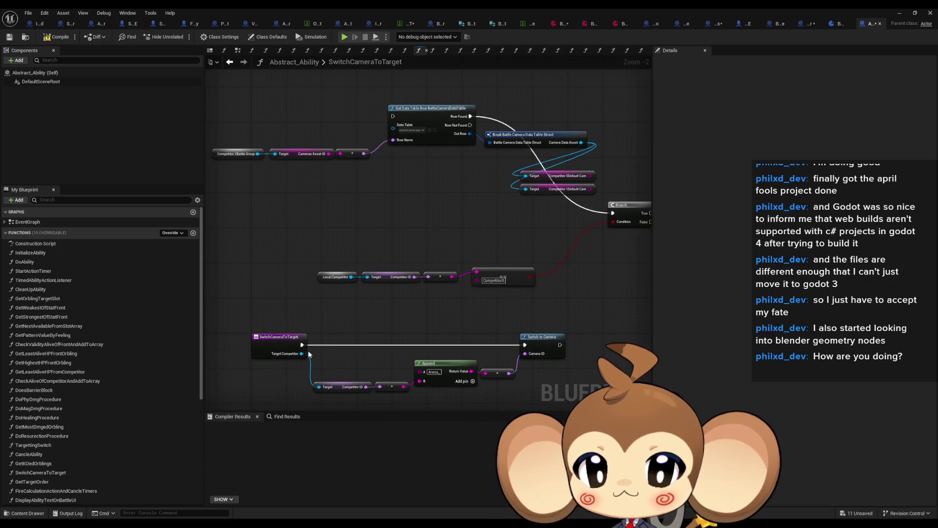
Wire the Target Competitor input into the Competitor ID getter.
mouse_move(302, 354)
mouse_down()
mouse_move(345, 293)
mouse_move(372, 279)
mouse_move(284, 356)
mouse_move(279, 157)
mouse_up()
click(478, 195)
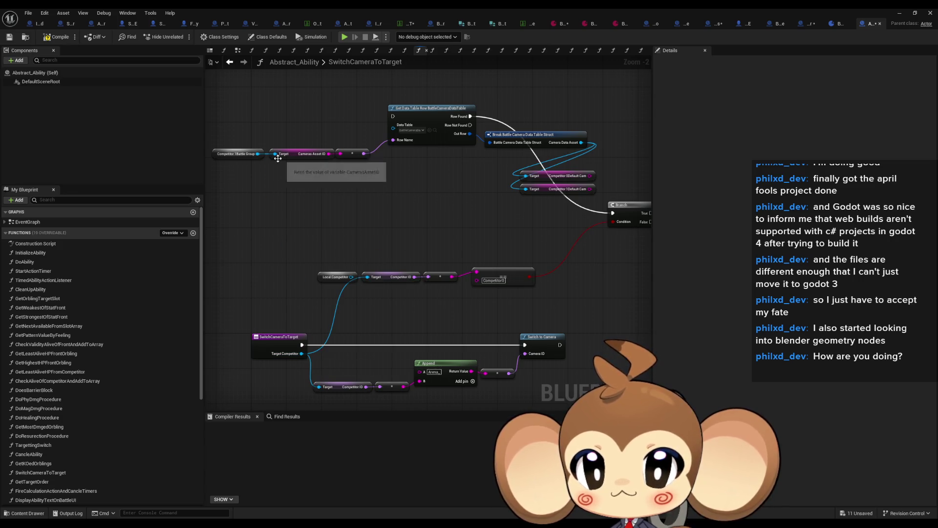
drag(276, 156, 275, 154)
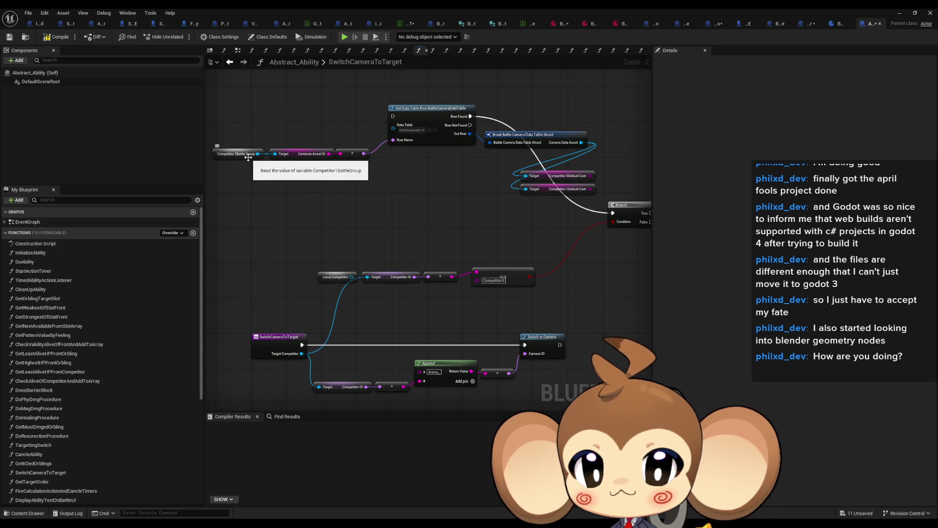
Find all references to SwitchCameraToTarget by class member.
mouse_move(260, 174)
mouse_down()
mouse_move(409, 266)
mouse_move(404, 274)
mouse_up()
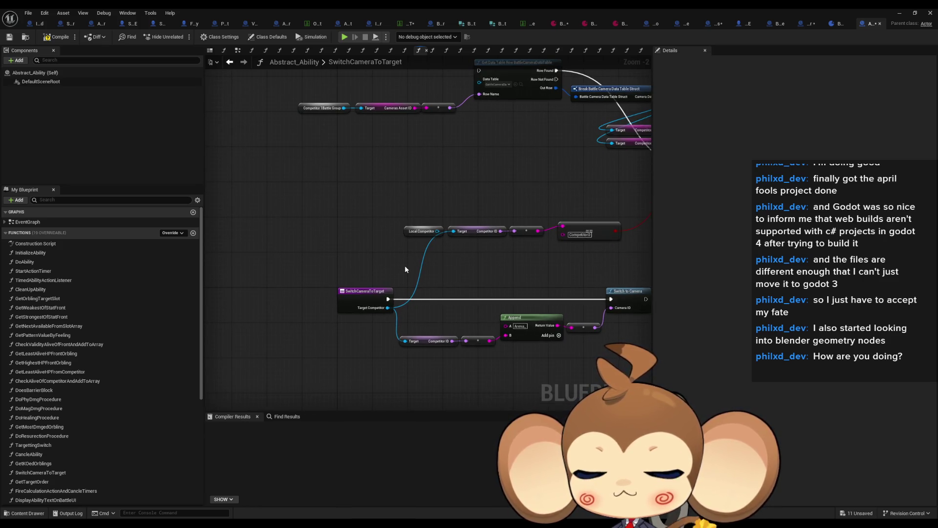
right_click(376, 296)
mouse_move(405, 375)
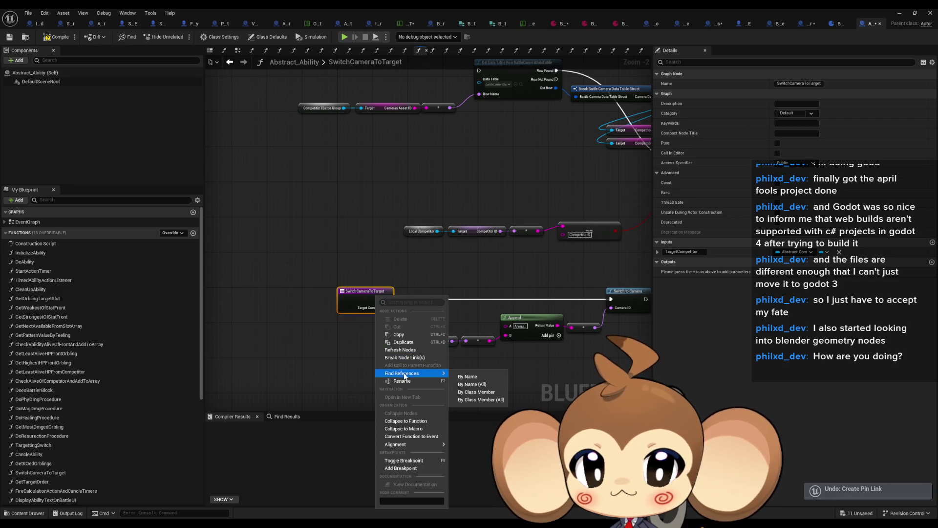
click(479, 392)
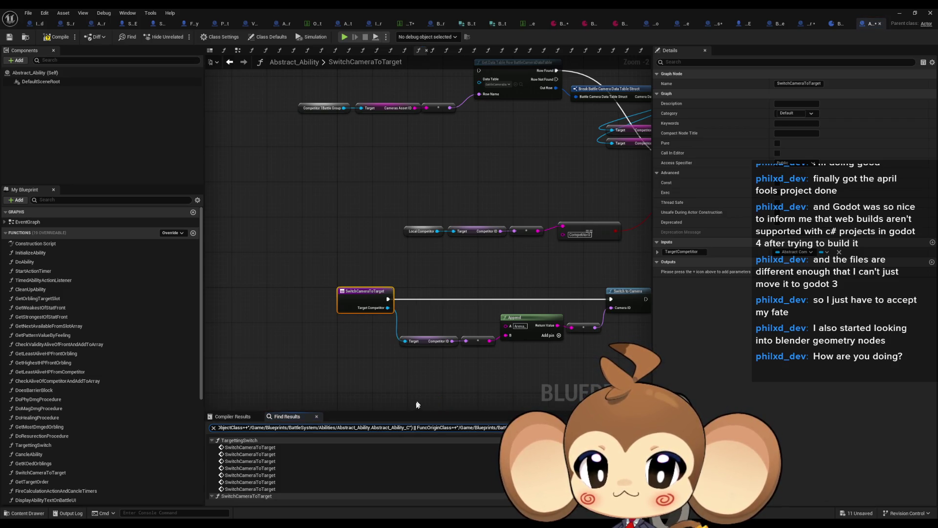
scroll(324, 482, down, 1)
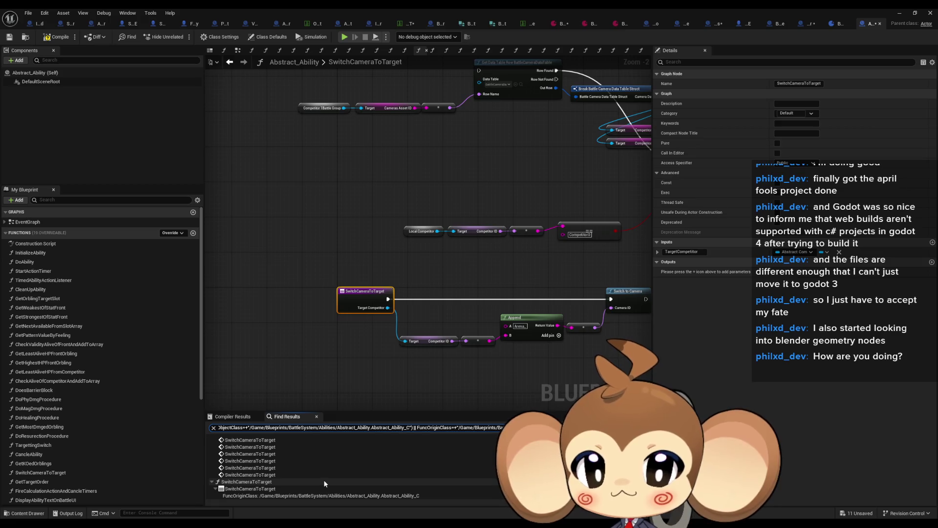
scroll(277, 450, up, 1)
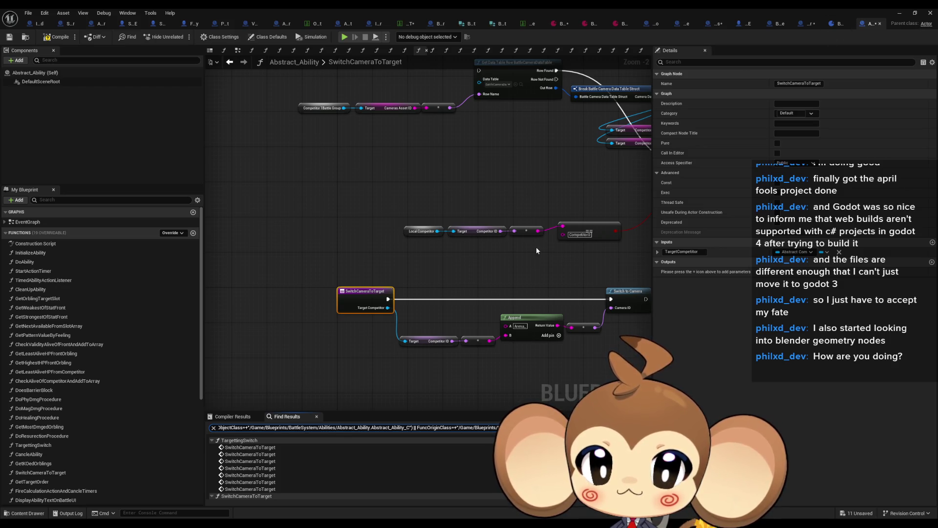
drag(535, 248, 459, 275)
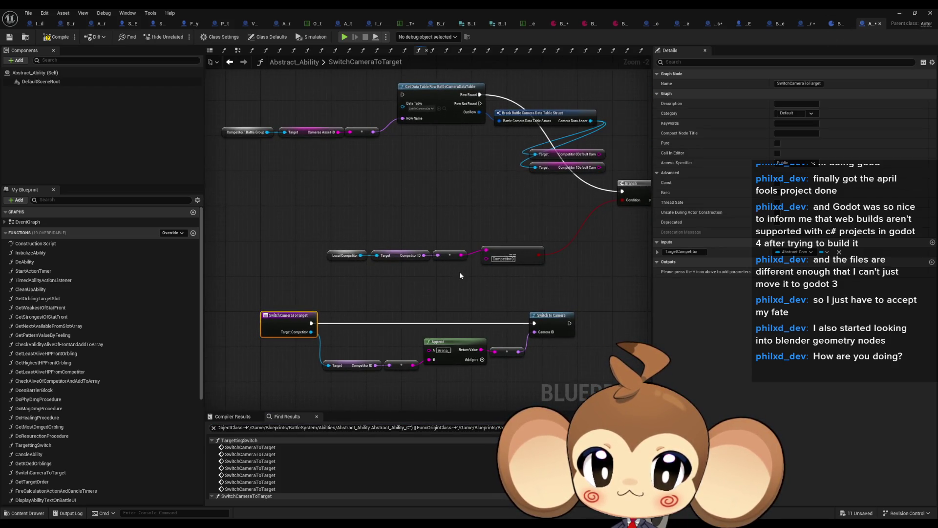